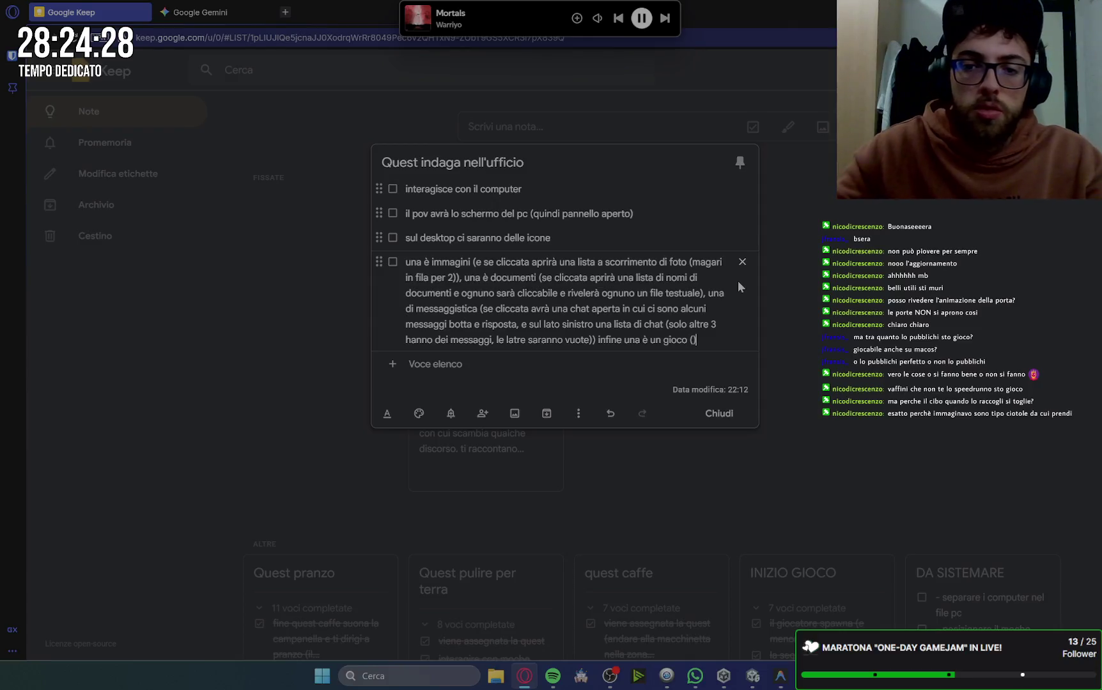
End item 4 with '(ma questo lo faremo dopo)' and add the item 'il giocatore deve poter interagire con tutte le icone e tutti i vari sotto menù'.
type("(ma que")
type("sto lo faremo ")
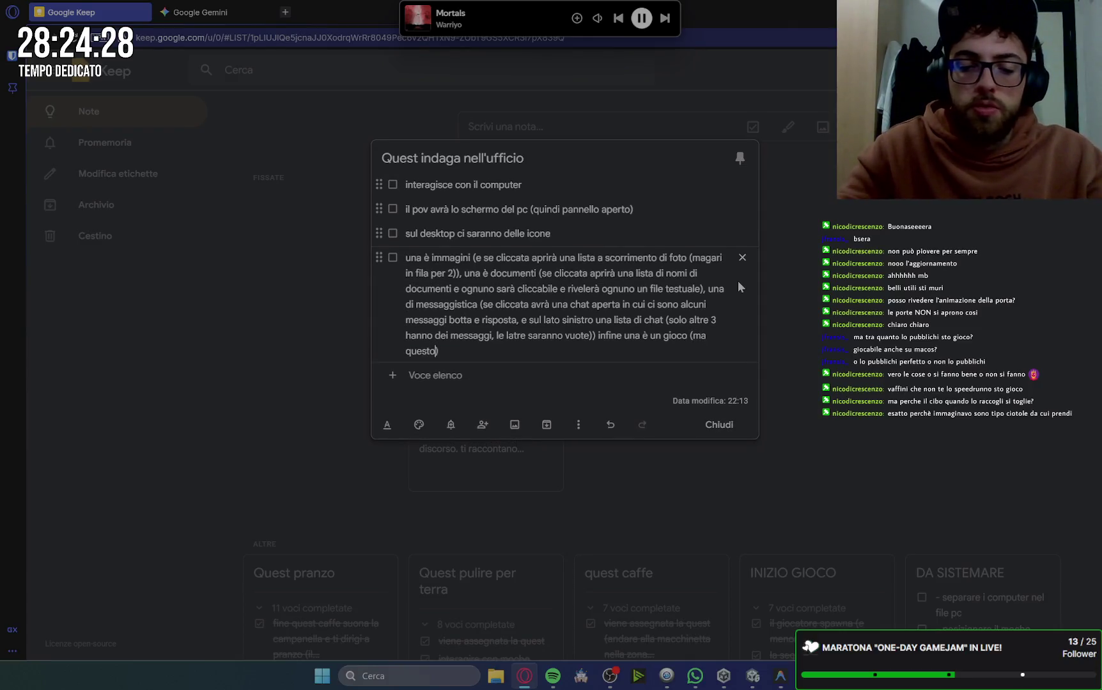
type("dopo")
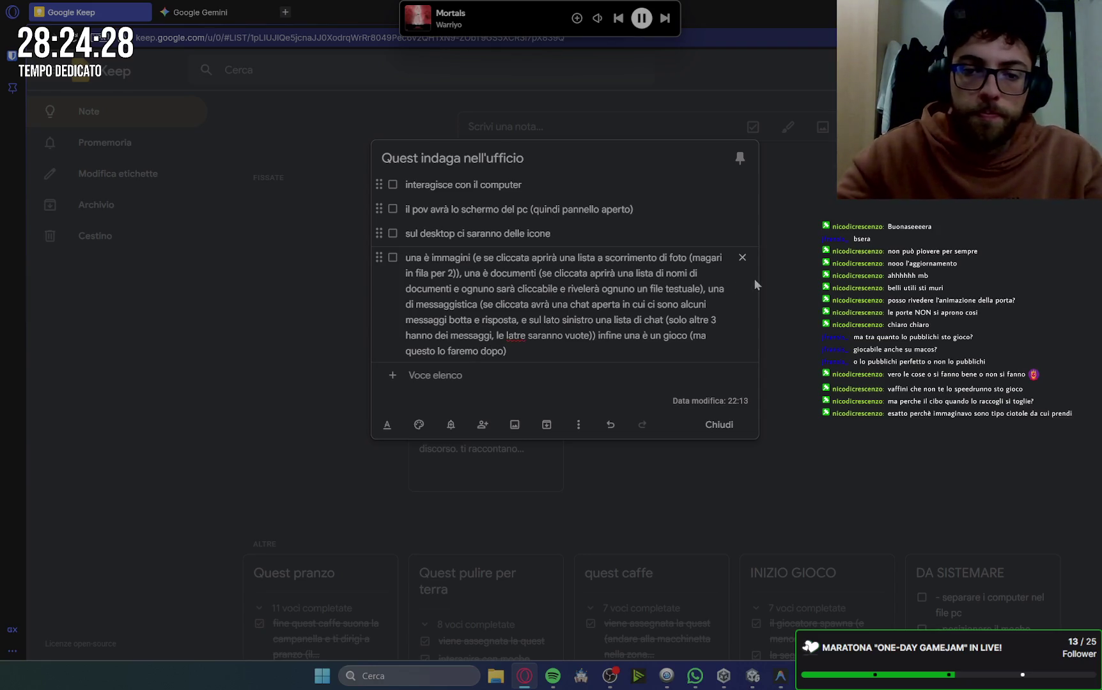
key("Return")
type("il giocatore deve potere")
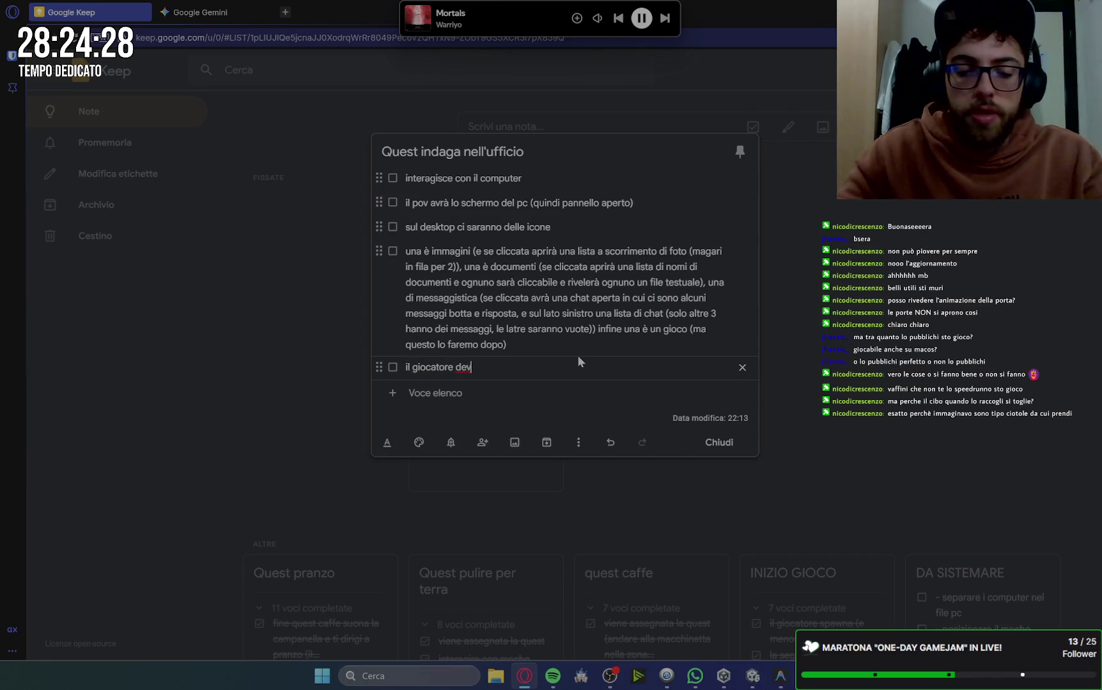
key("BackSpace")
type("interagire con ")
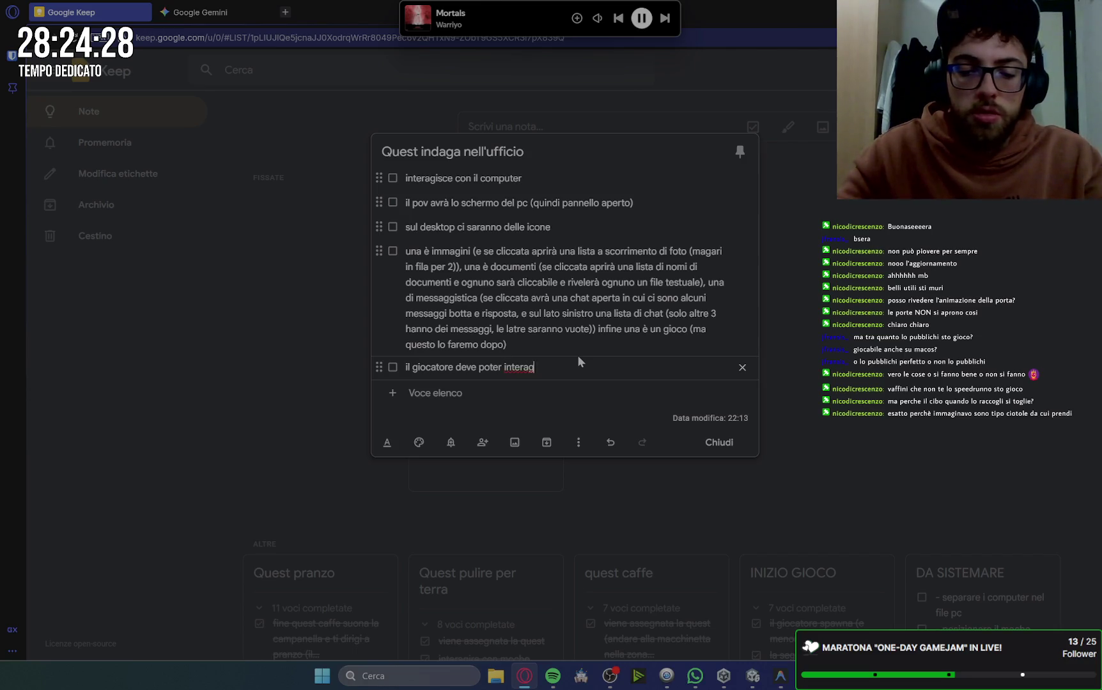
type("tutt")
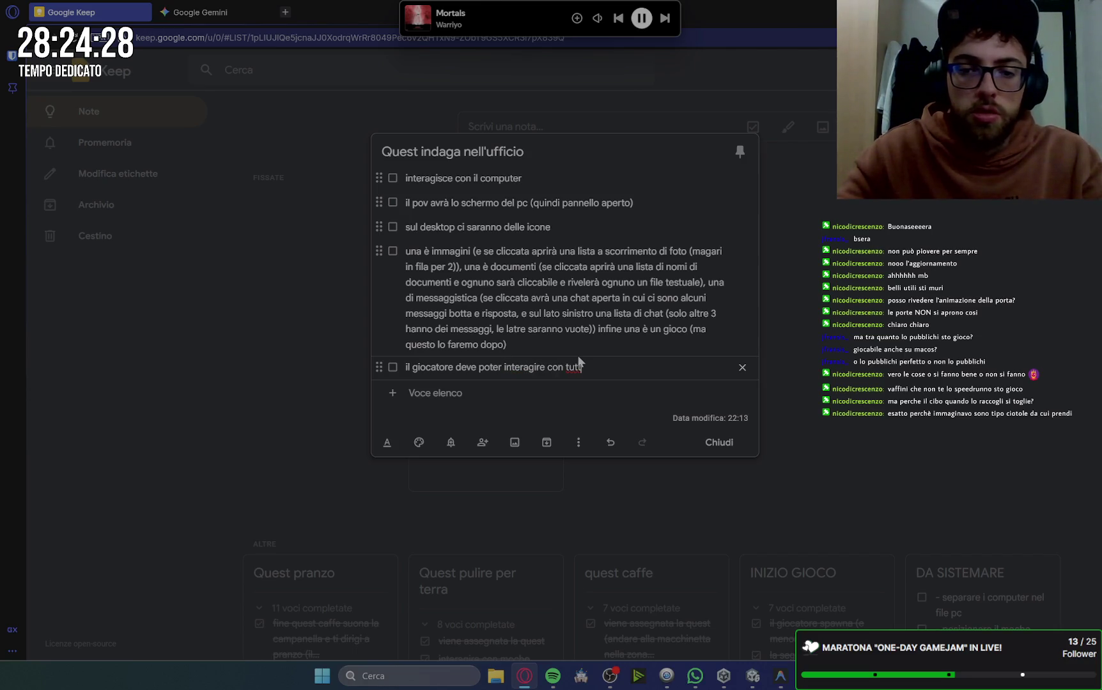
type("e le icone e tutti i vari sotto menù")
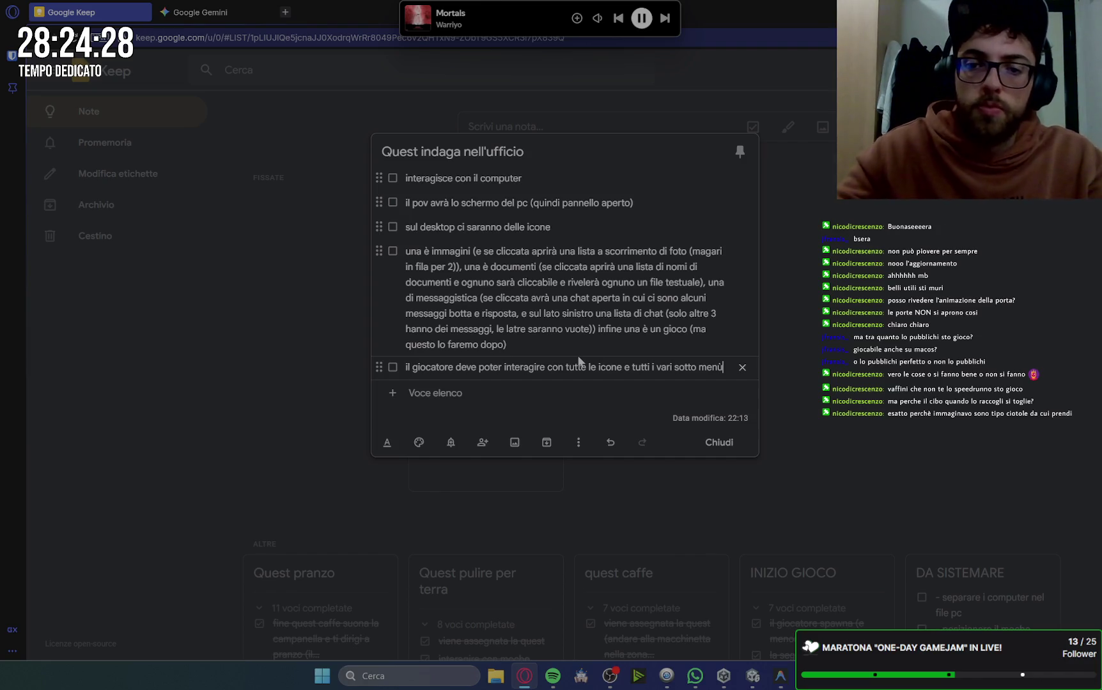
left_click(466, 267)
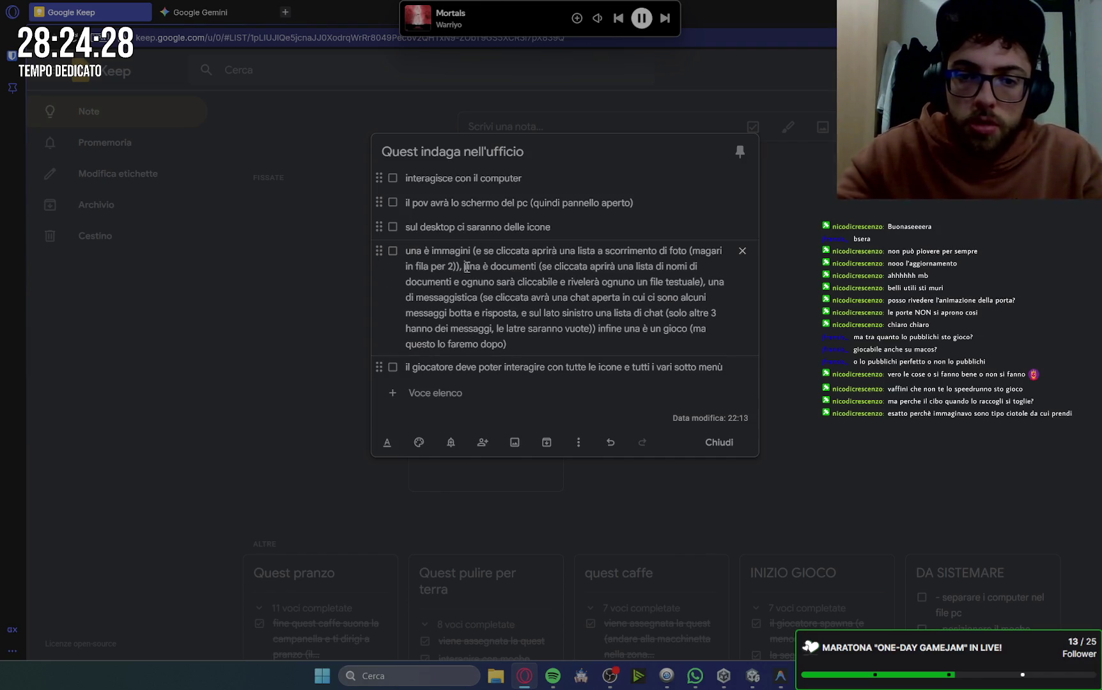
Split the long item into separate items for documents, messaging, and 'infine una è un gioco'.
key("BackSpace")
key("BackSpace")
key("Return")
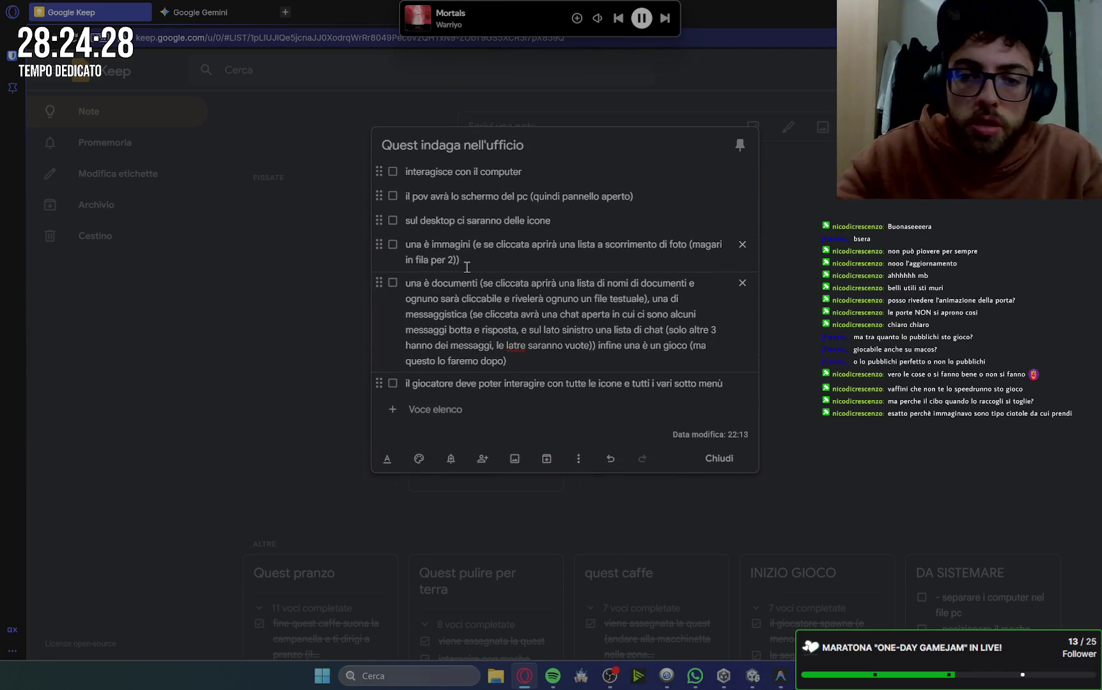
left_click(652, 299)
key("BackSpace")
key("BackSpace")
key("BackSpace")
key("Return")
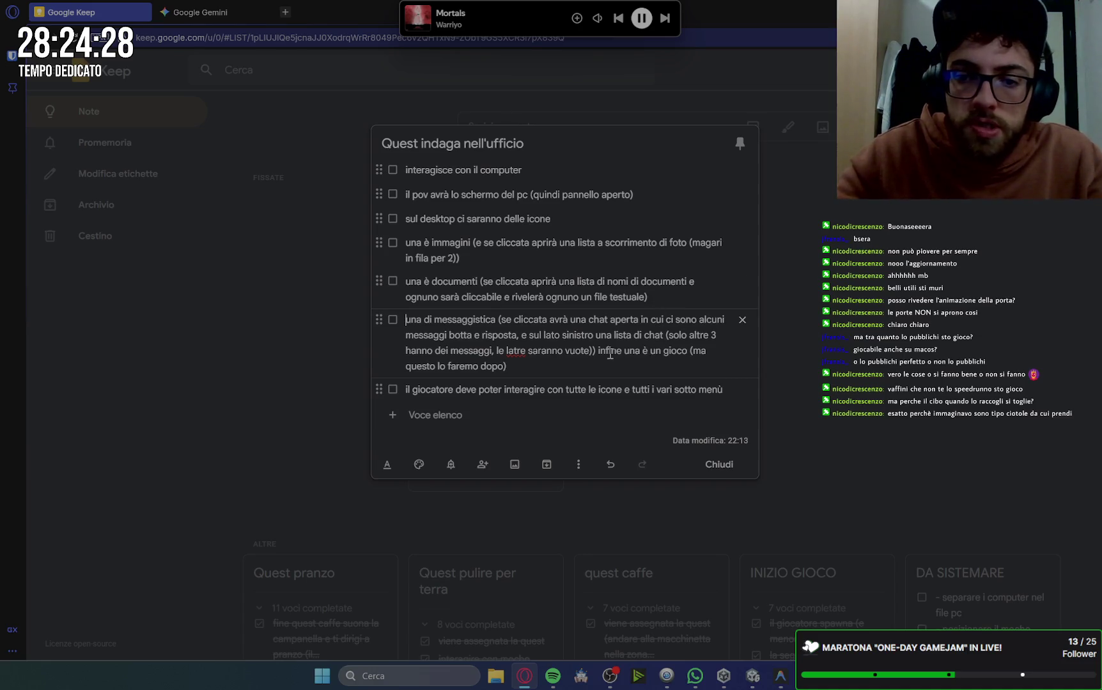
left_click(599, 350)
key("BackSpace")
key("Return")
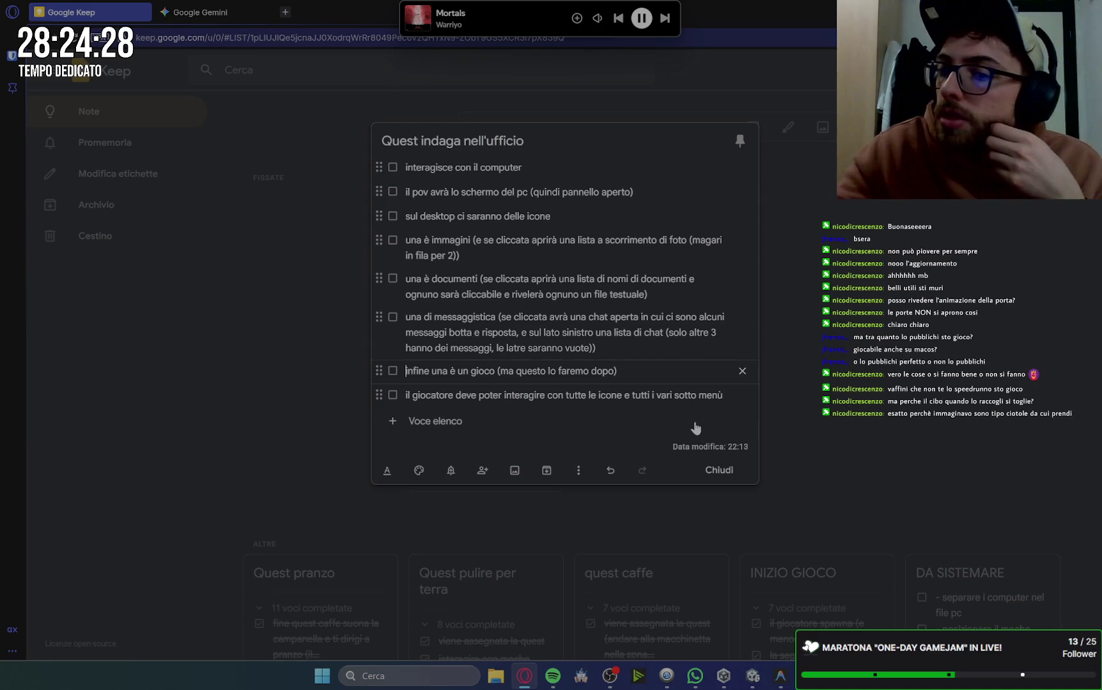
left_click(726, 395)
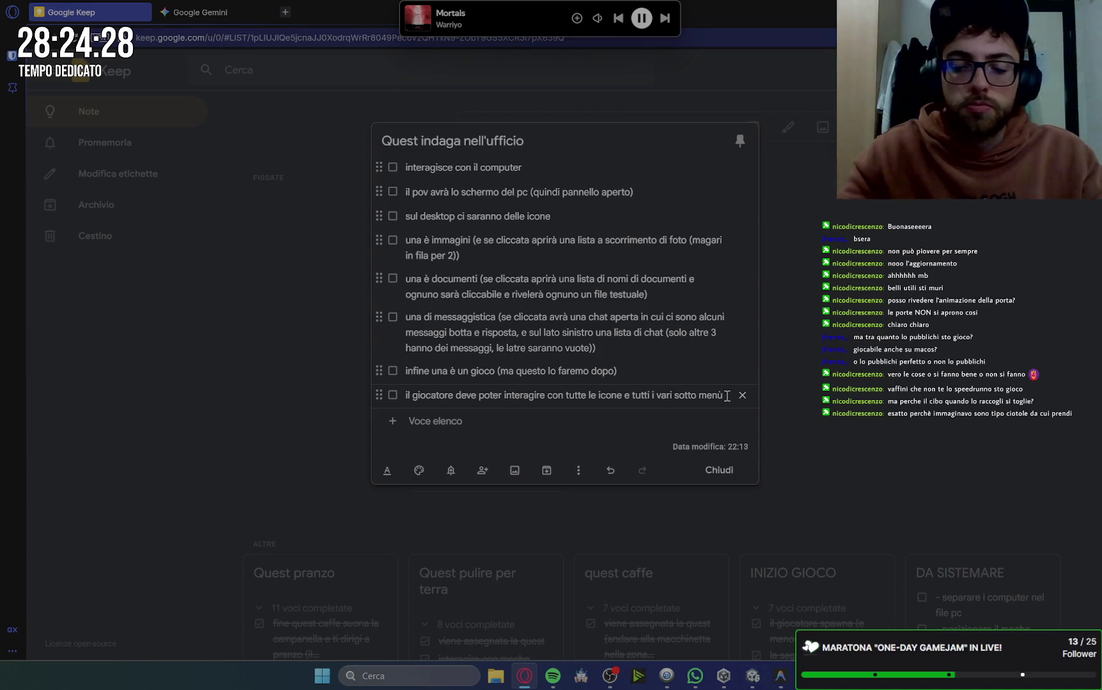
Reword the last item to 'navigare con tutti i menù e tutti i vari sotto menù' and add an empty item.
type(", a")
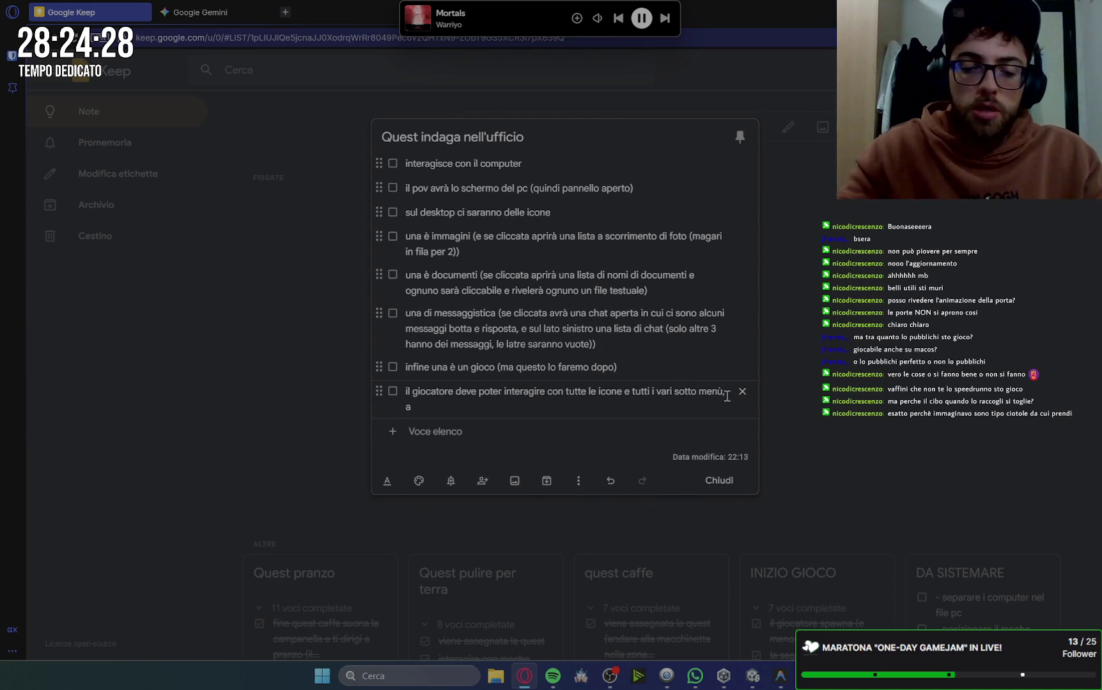
type("ndando avanti e dietro quando")
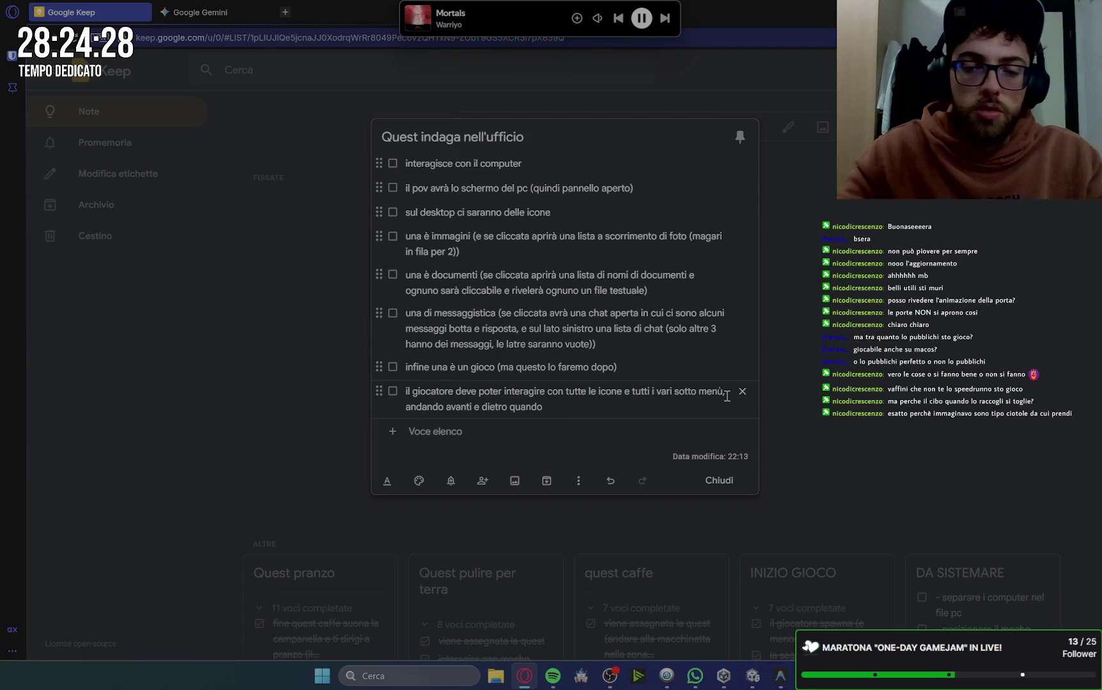
key("ctrl+BackSpace")
key("ctrl+BackSpace")
key("ctrl+BackSpace")
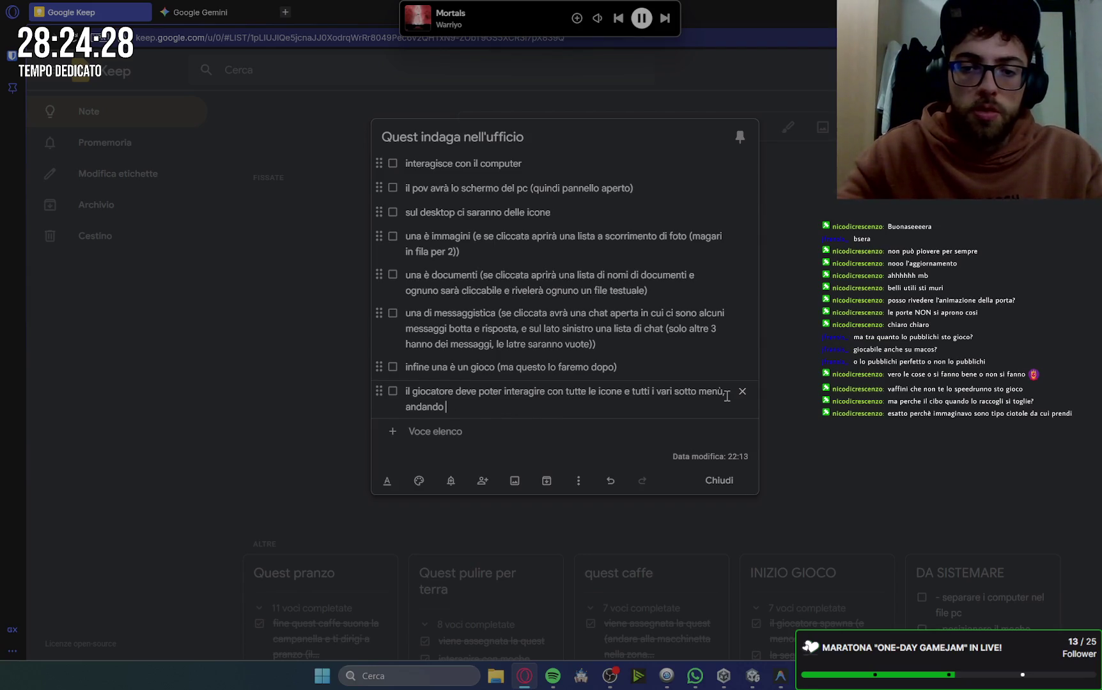
double_click(506, 391)
type("navigare")
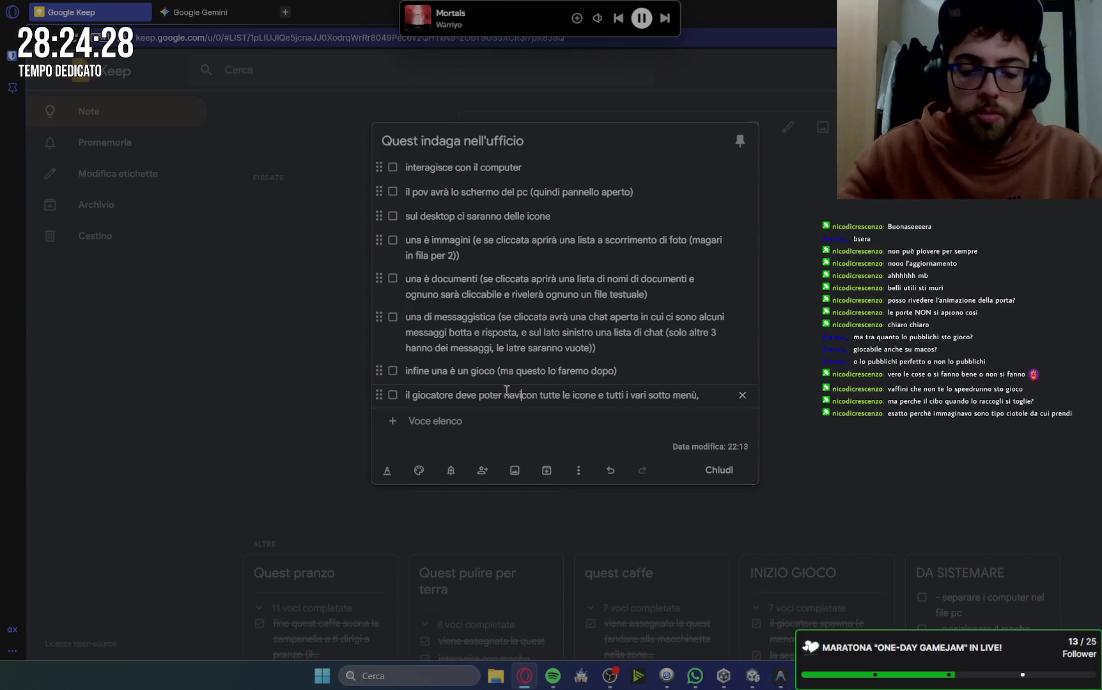
double_click(600, 398)
key("BackSpace")
key("BackSpace")
key("BackSpace")
key("BackSpace")
key("BackSpace")
type("i i mene")
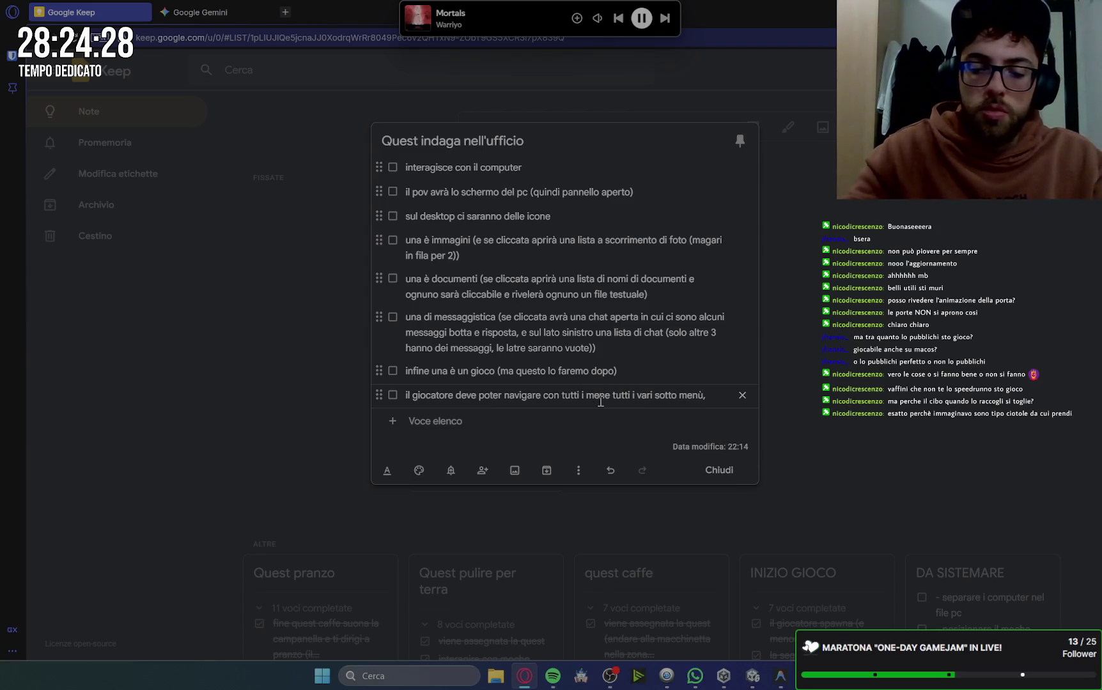
type("ù")
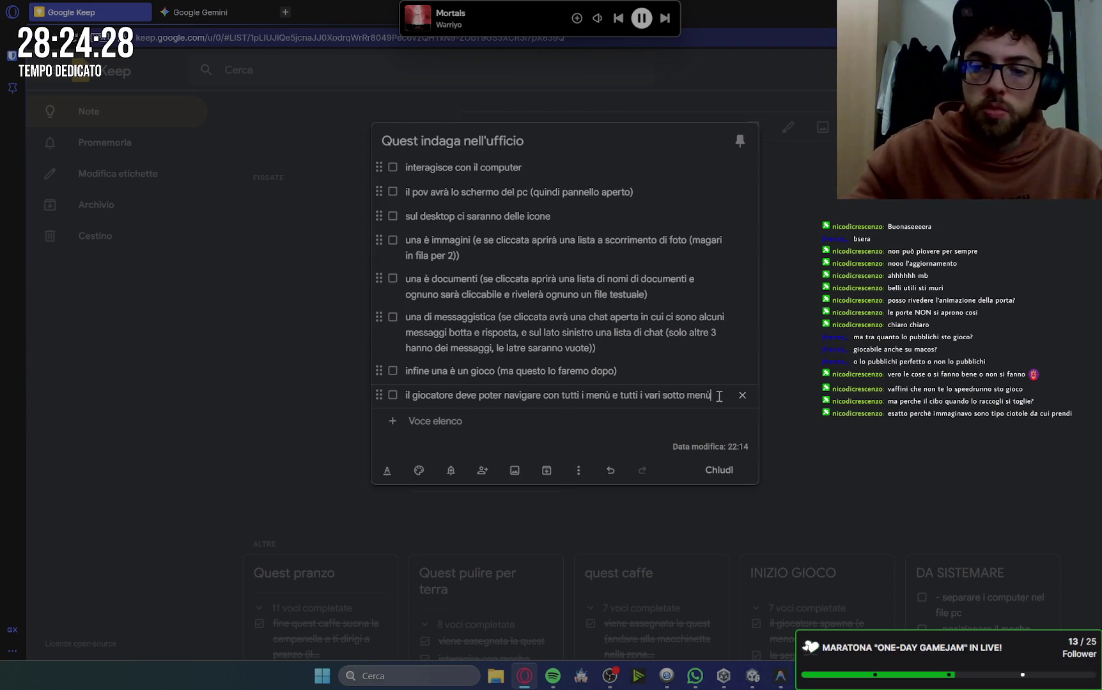
key("Return")
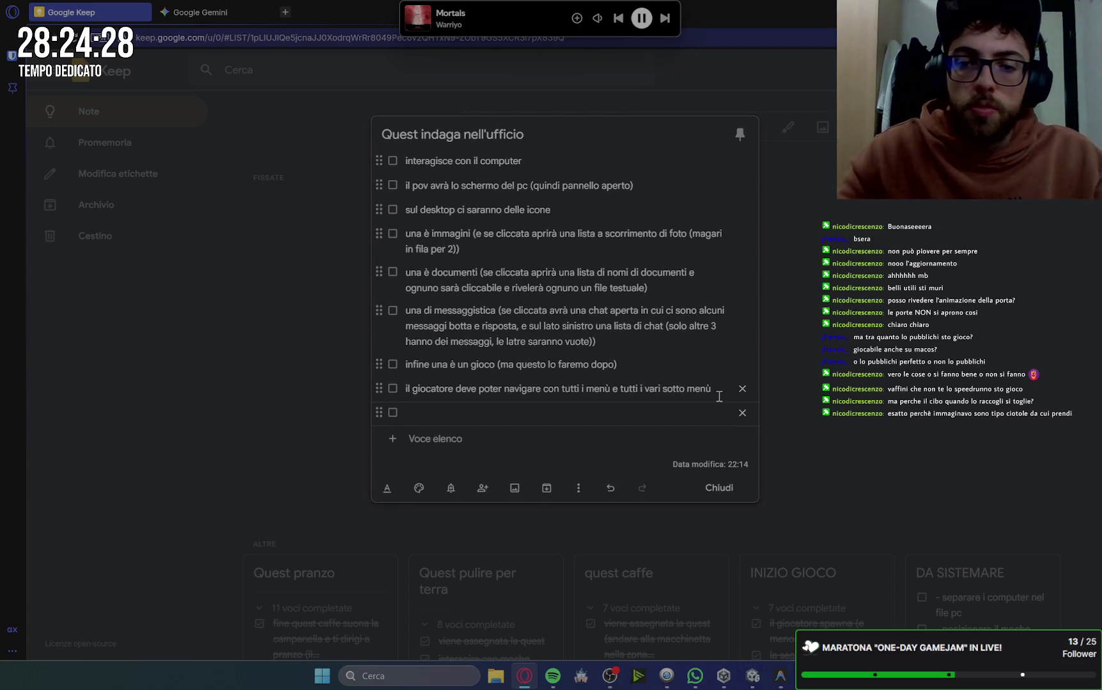
left_click(719, 396)
Append 'come fosse in un pc vero' and add an item to lock the game with a password found among the documents.
type(", co")
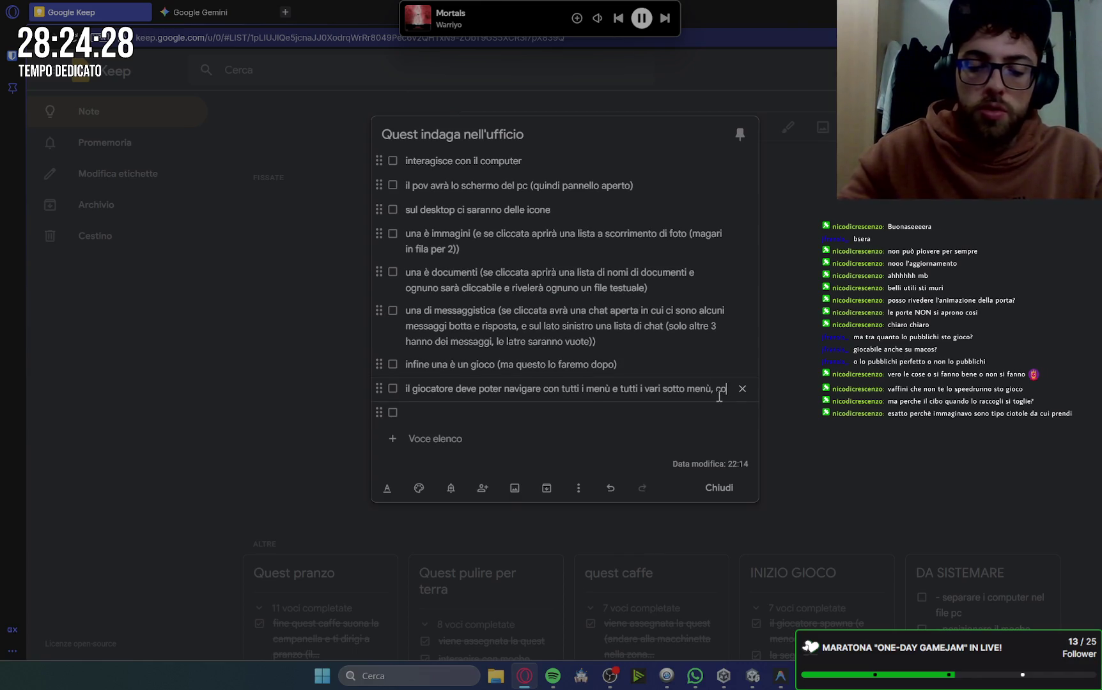
type("me fosse in un pc vero")
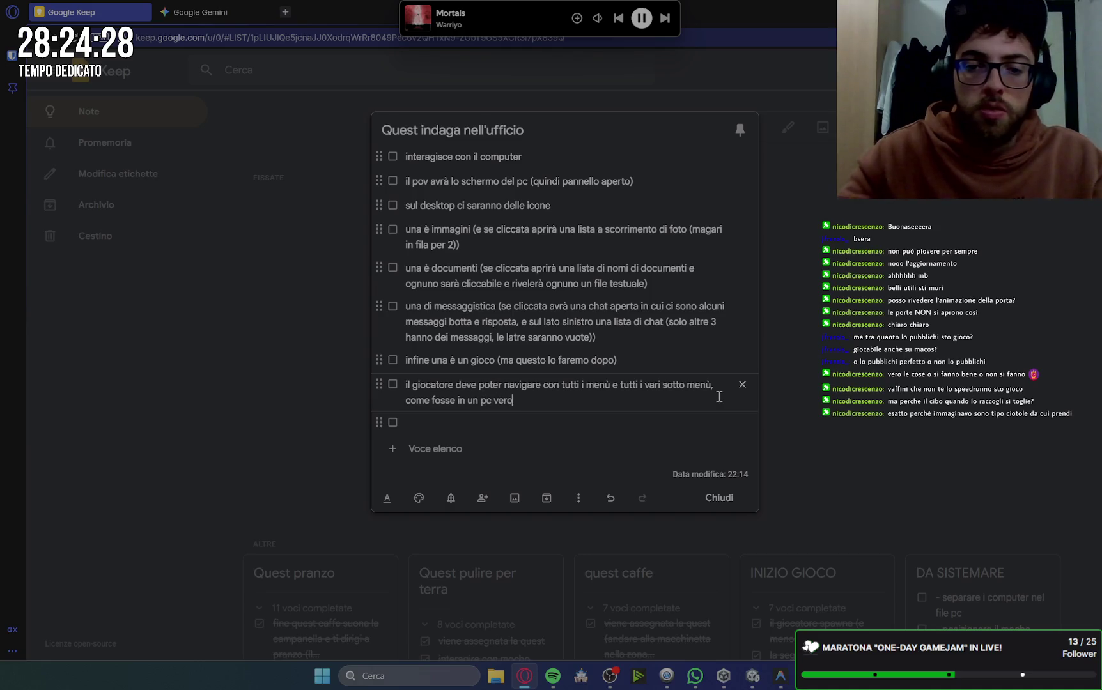
left_click(474, 423)
type("a")
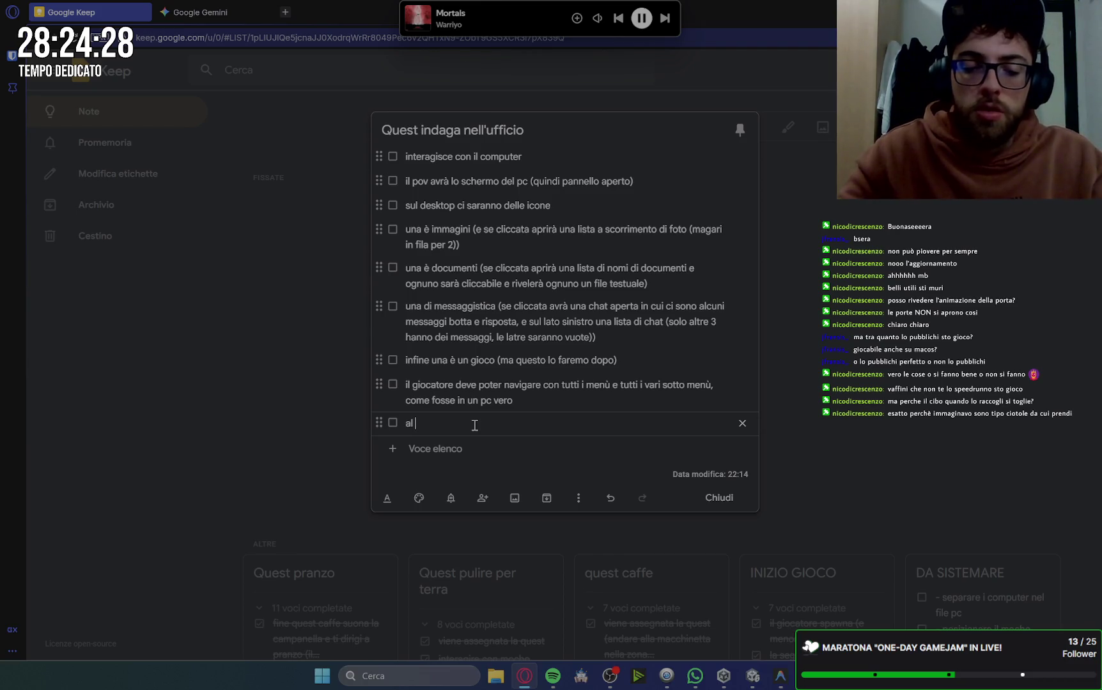
key("BackSpace")
type("un")
key("BackSpace")
key("BackSpace")
type("direi di locka")
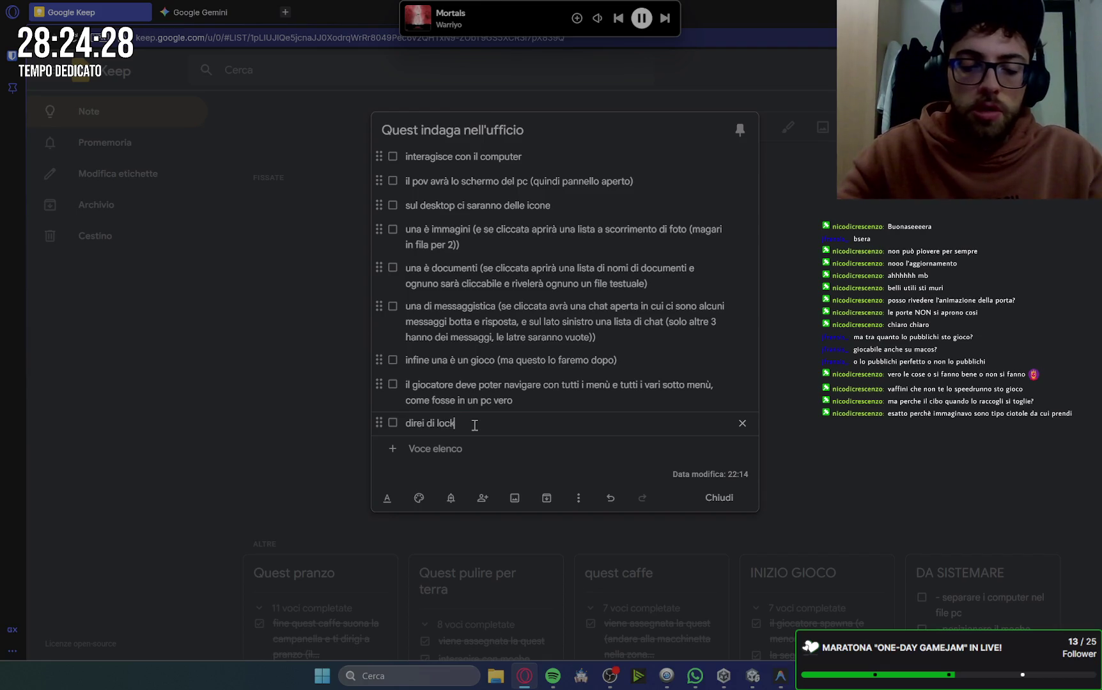
type("re ")
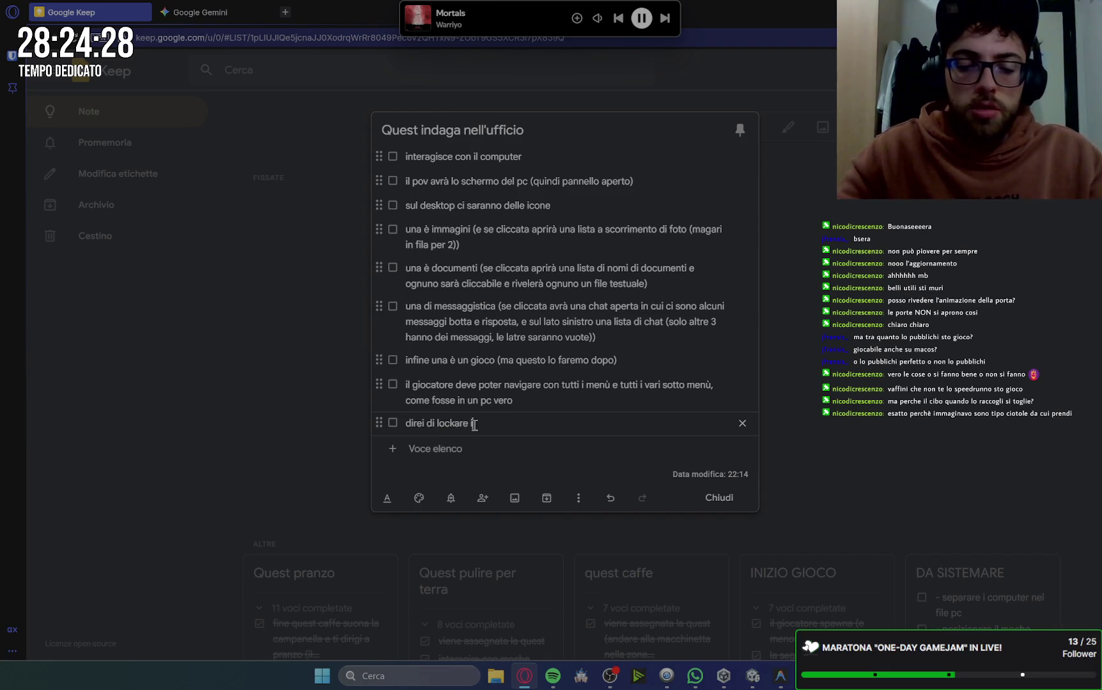
type("il gioco con una passwor")
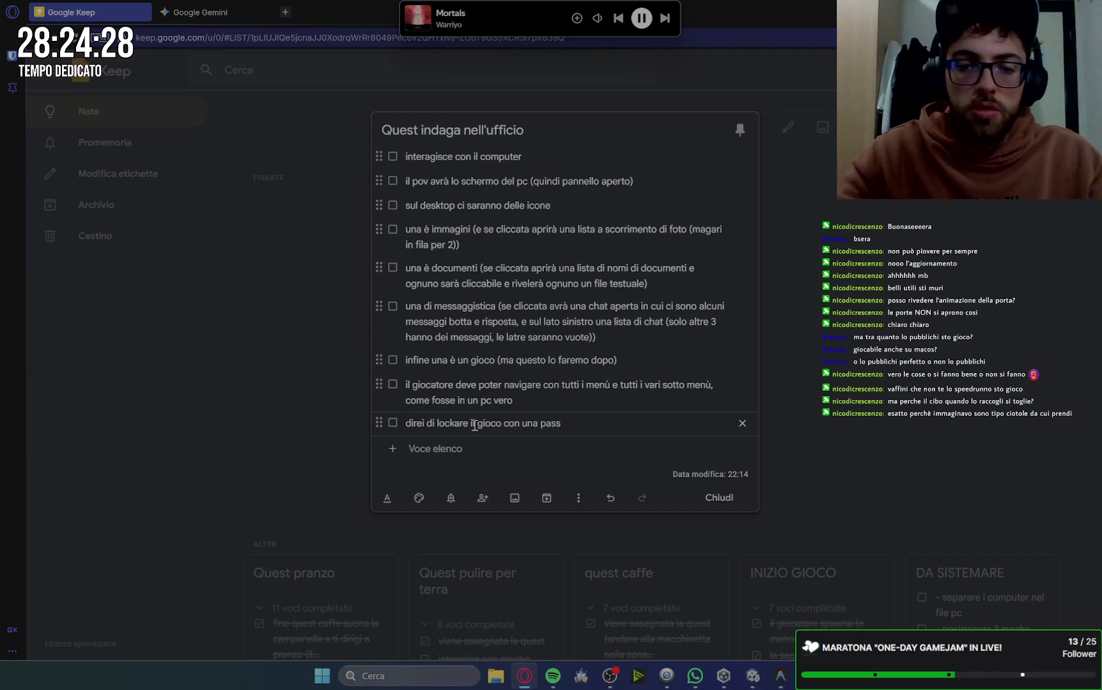
type("d che i")
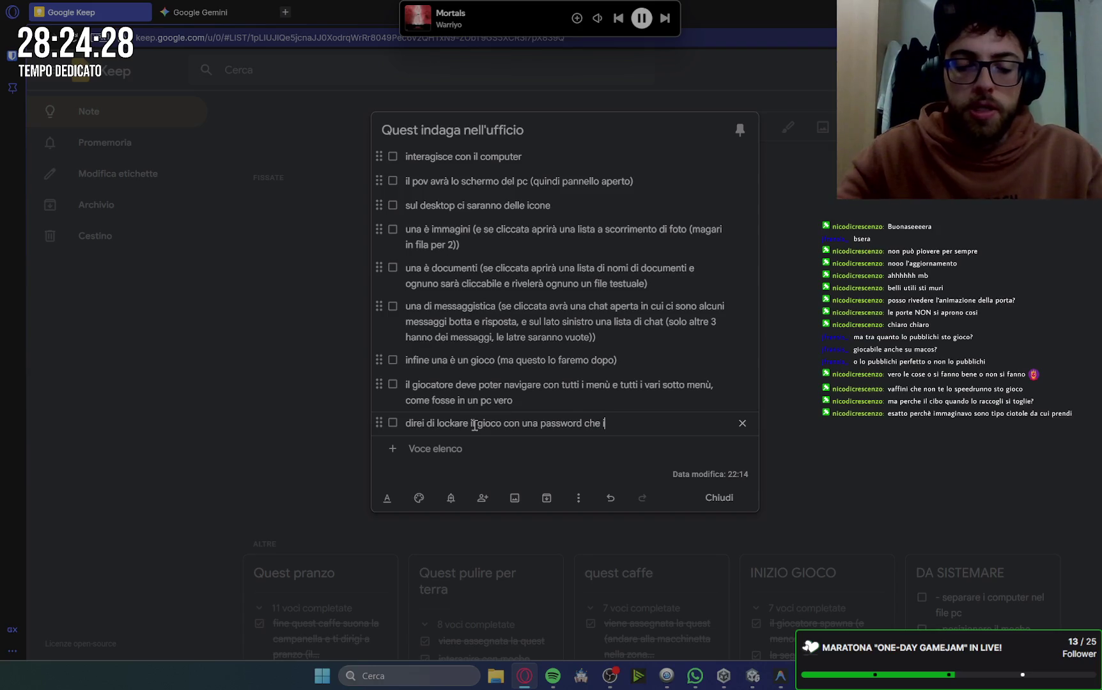
type("l giocatore tr")
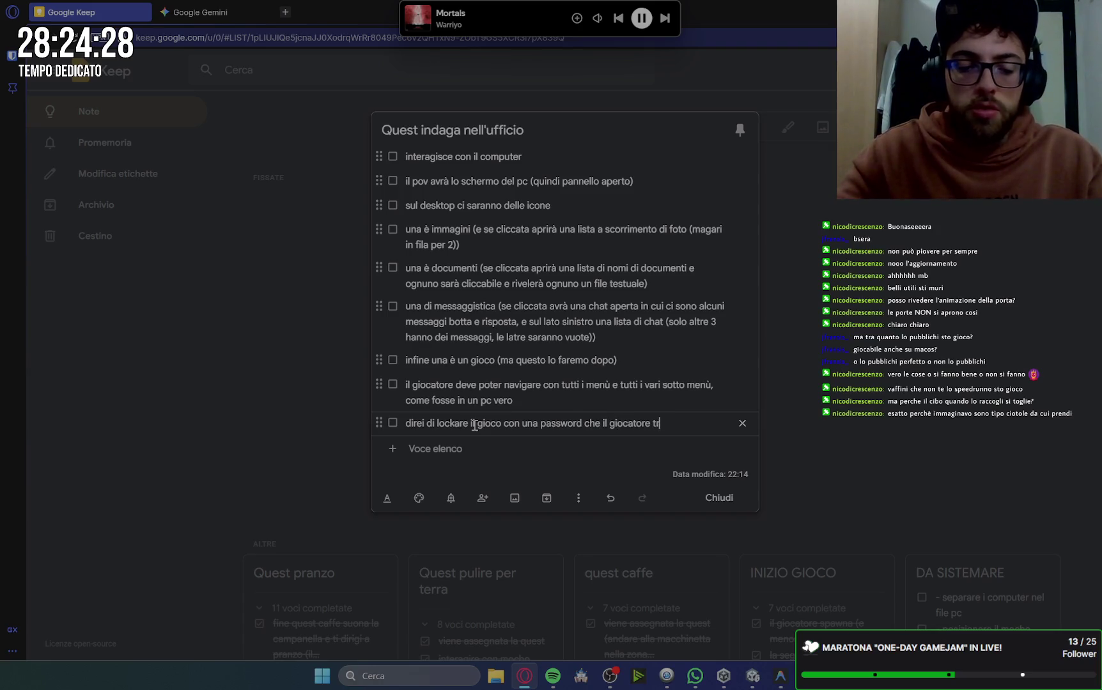
type("overà tr")
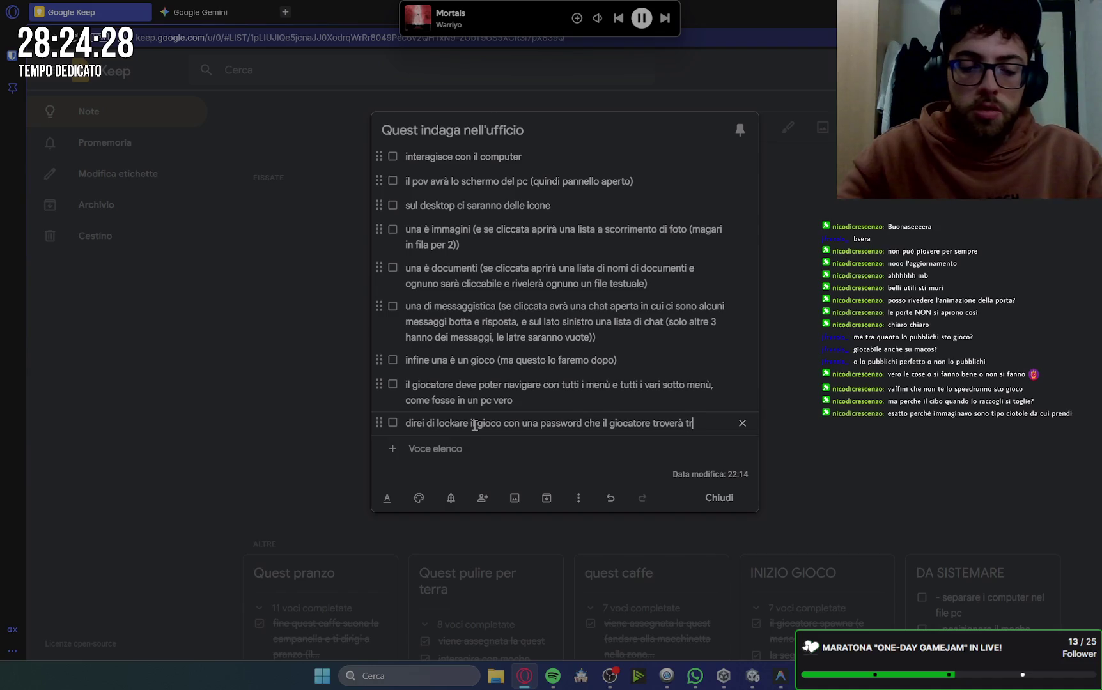
type("a i documenti")
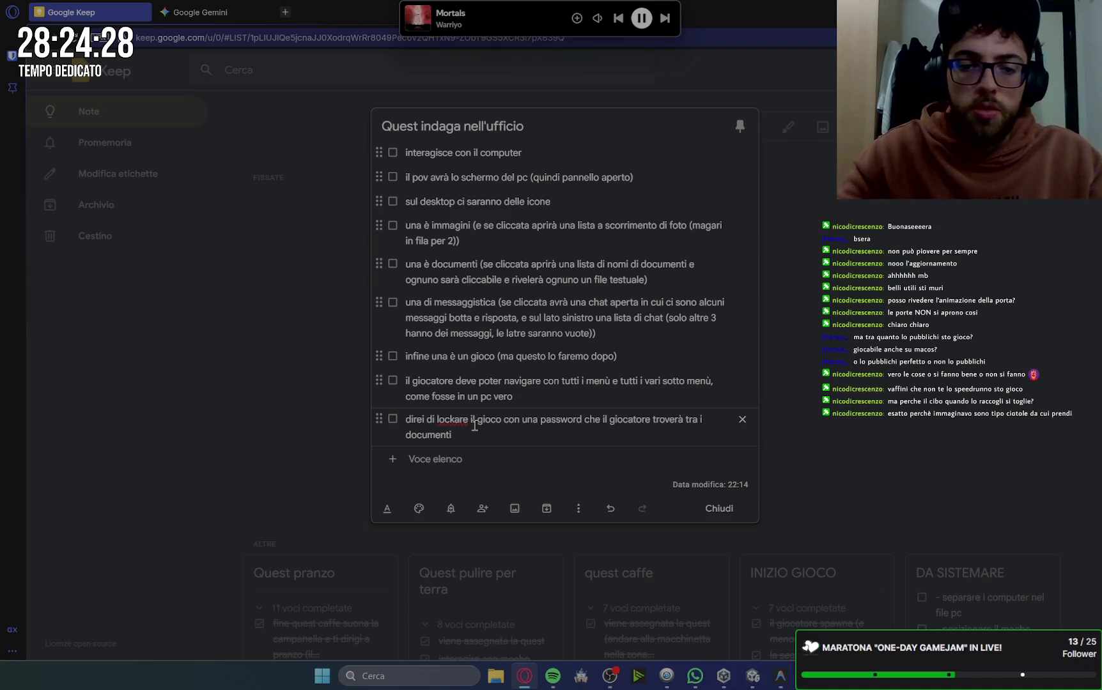
key("Return")
Add the item: once the player leaves the PC, the quest 'esci dall'ufficio' appears.
type("una ")
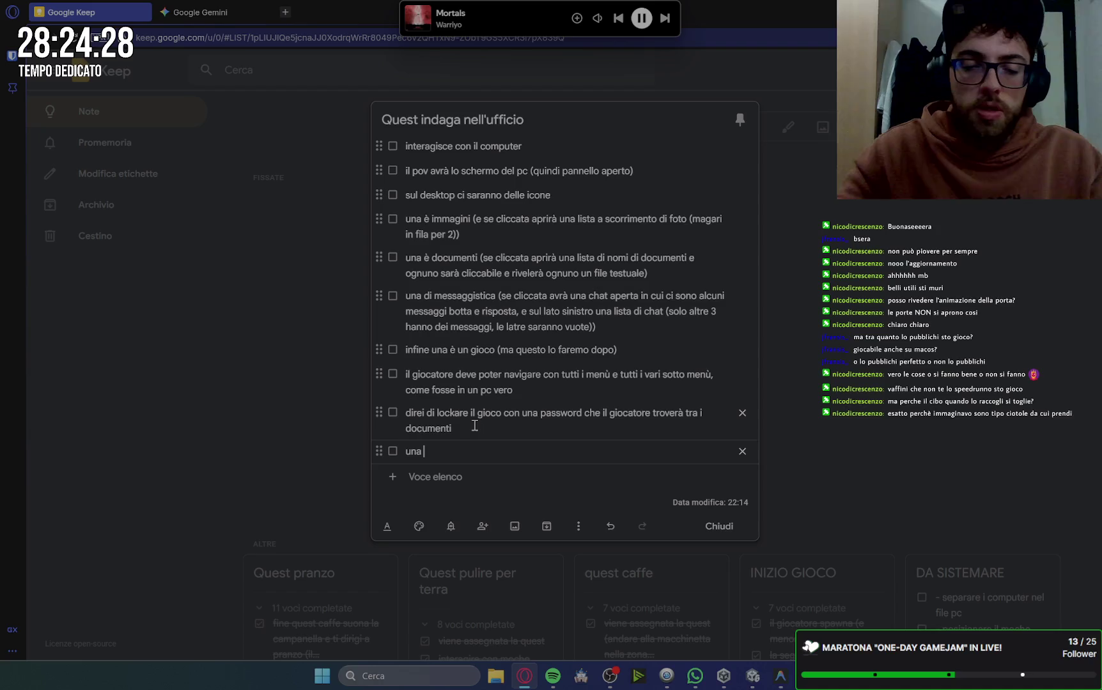
type("volt")
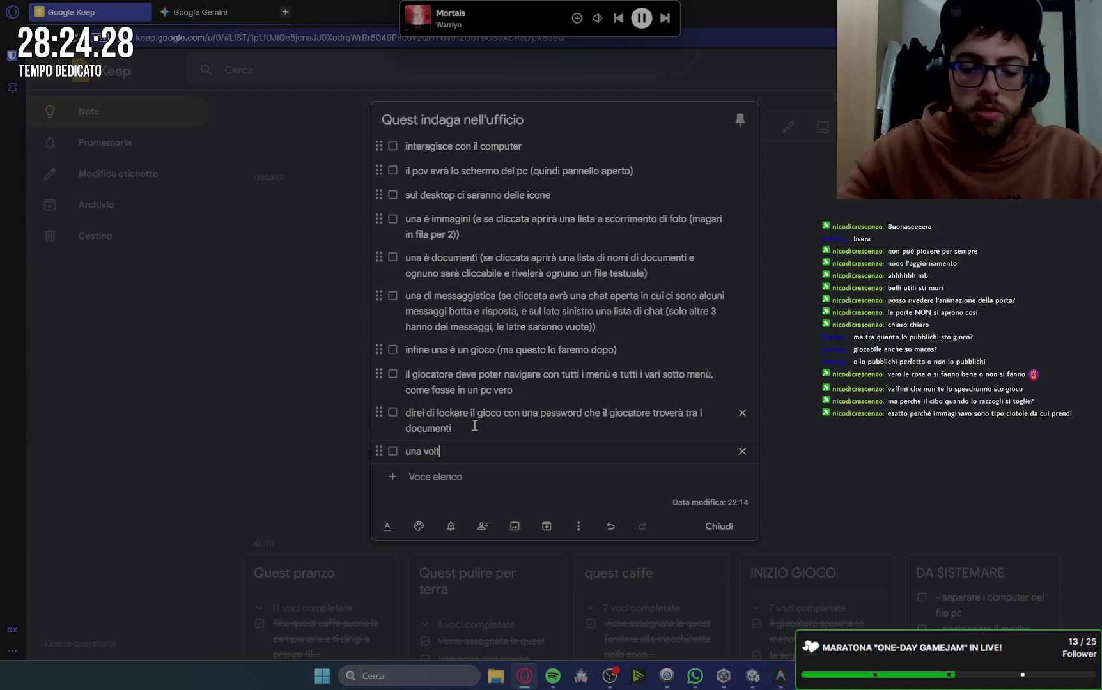
type("a che fil giocatore")
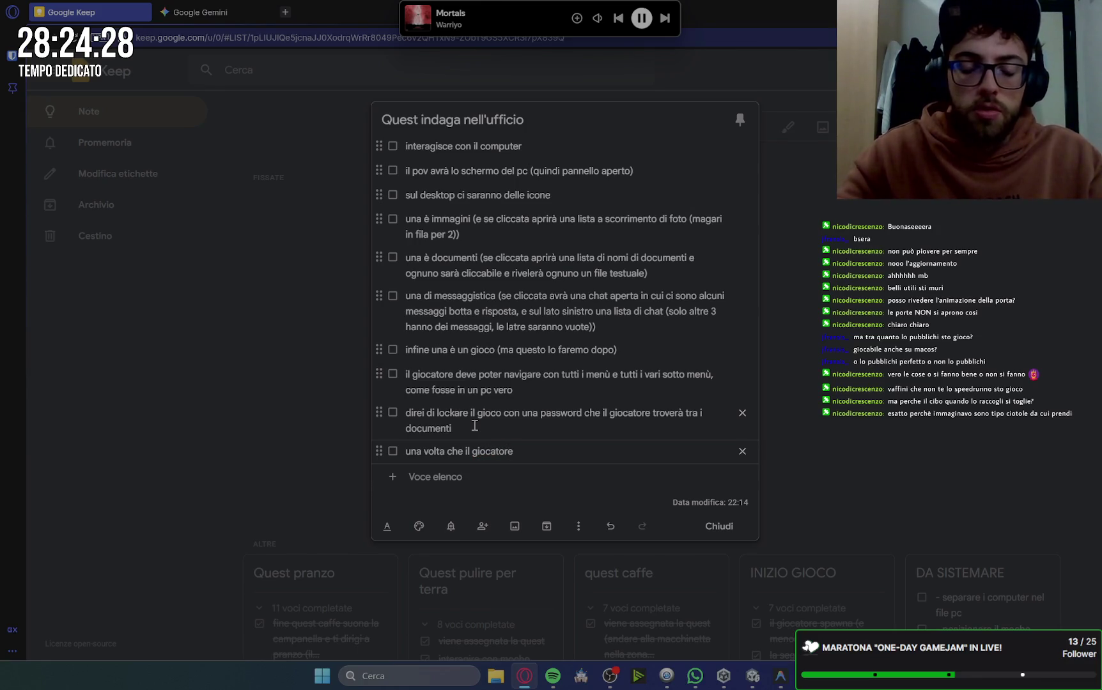
type("nisce di")
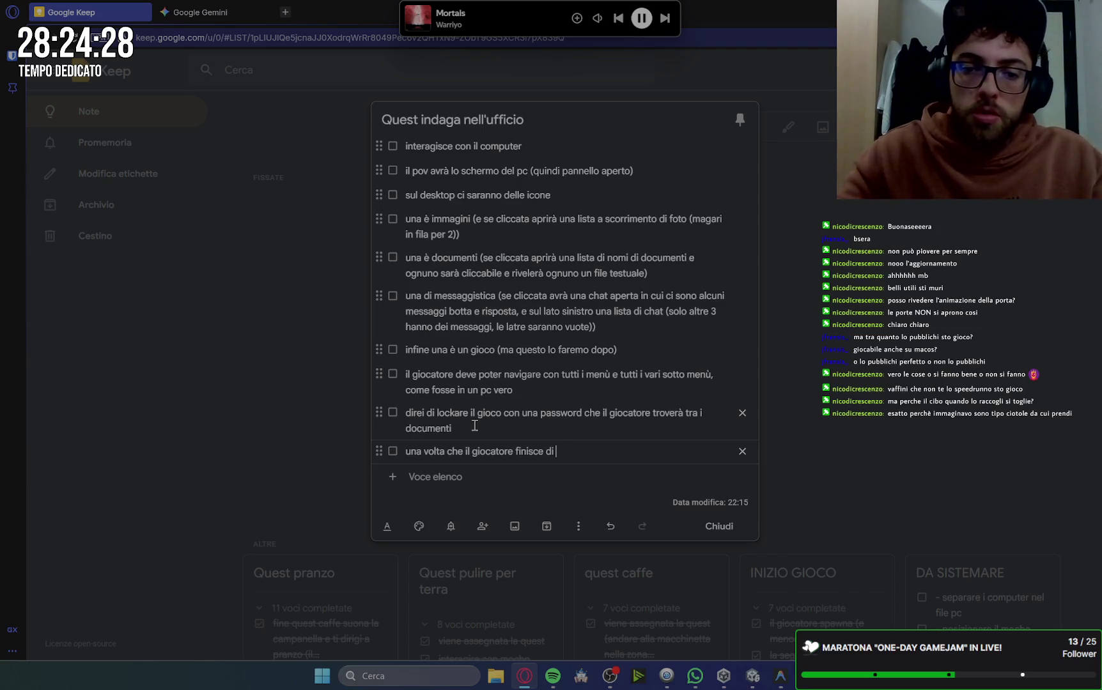
key("ctrl+BackSpace")
key("ctrl+BackSpace")
key("ctrl+BackSpace")
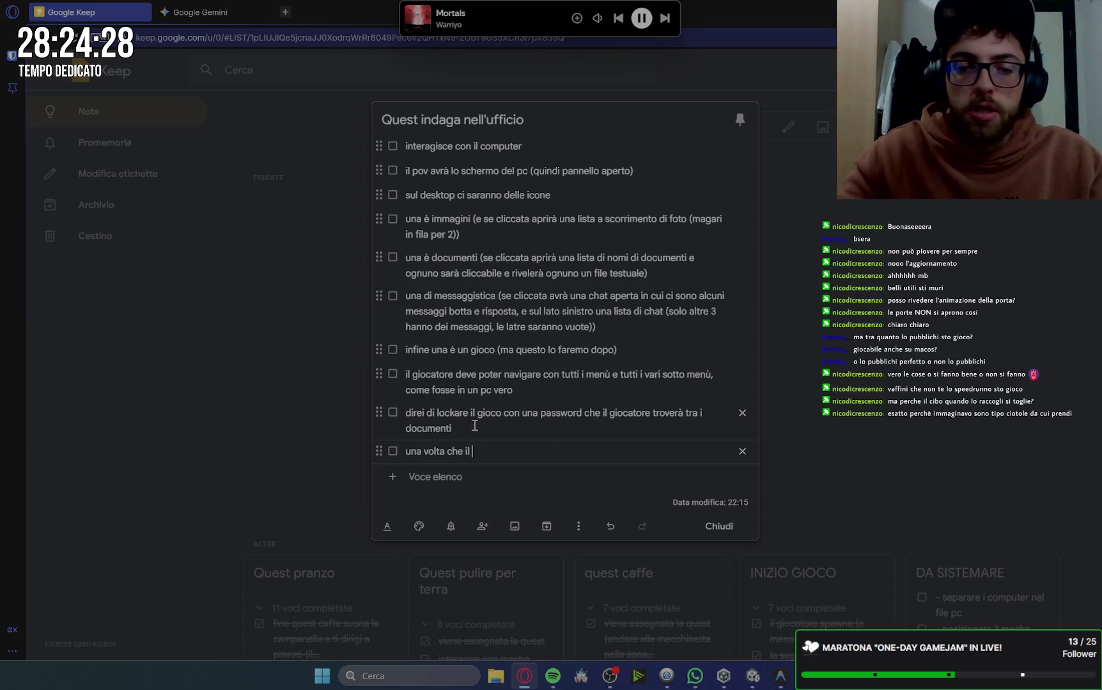
key("ctrl+BackSpace")
key("ctrl+BackSpace")
key("ctrl+BackSpace")
type("una v")
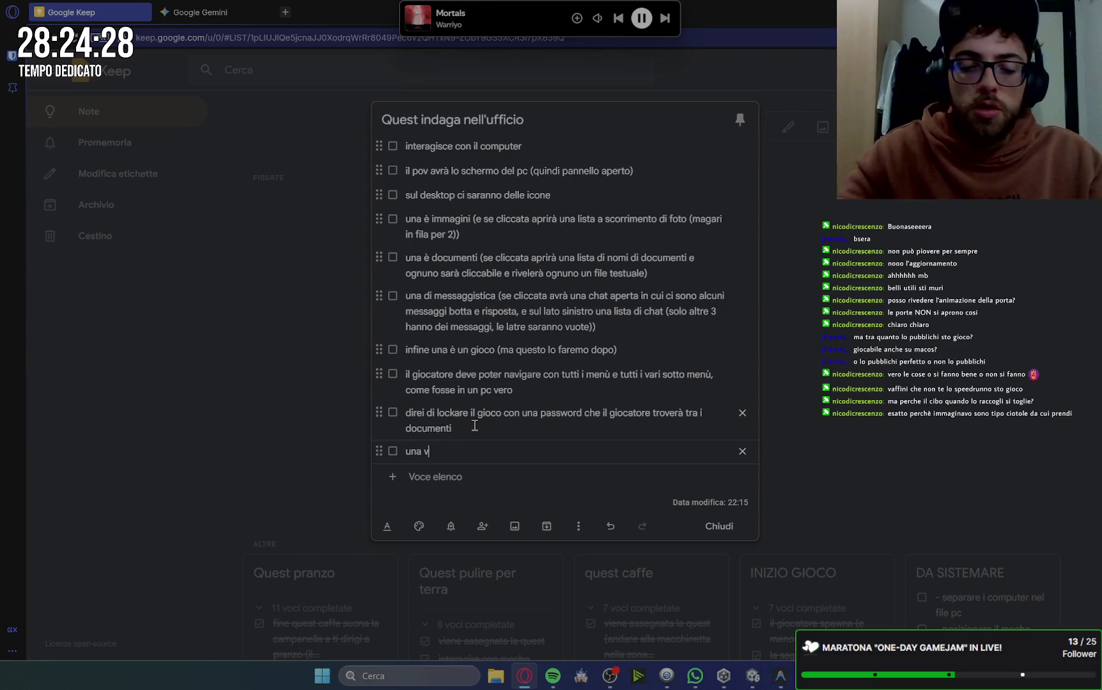
type("olt che il gioc")
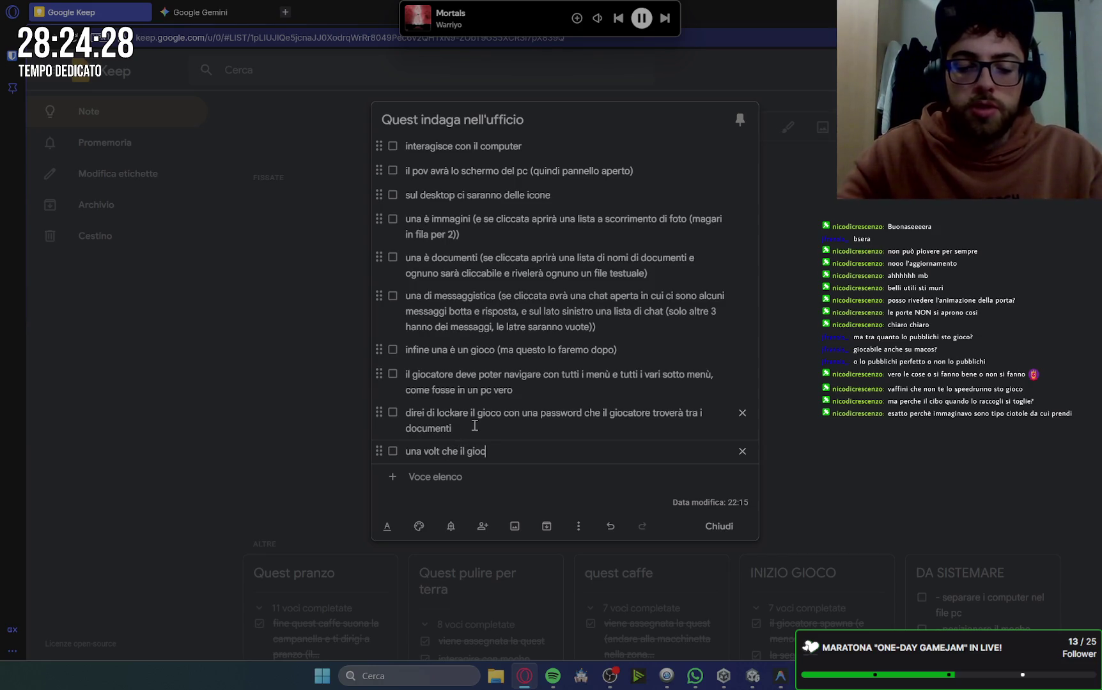
type("atore esce")
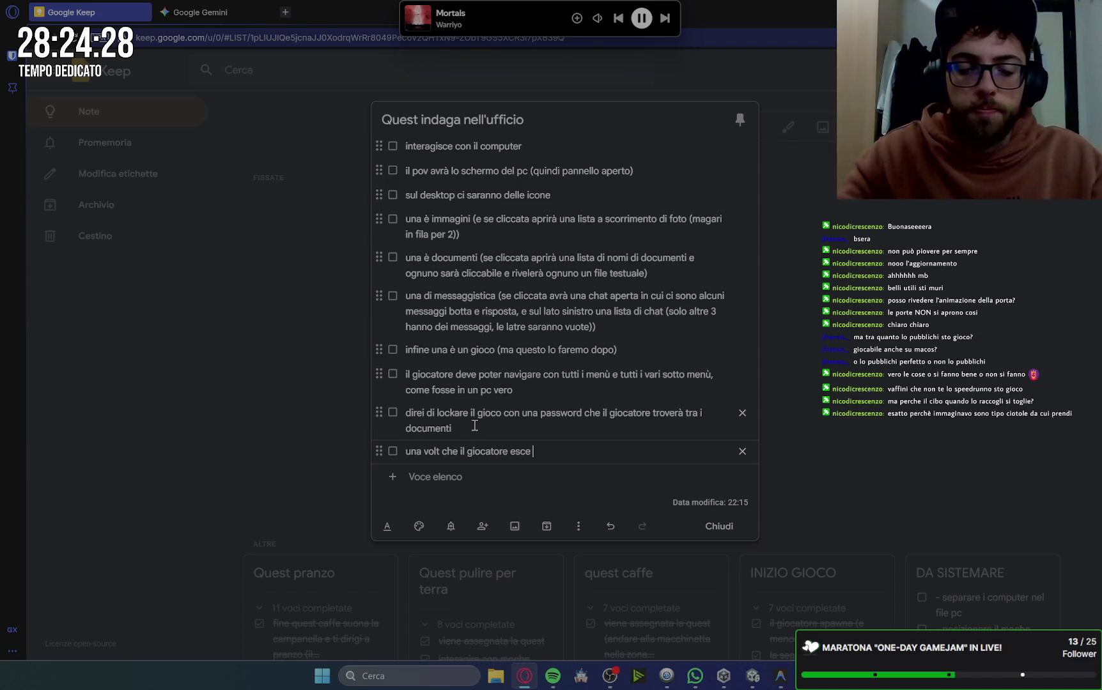
type(" dal pc, a")
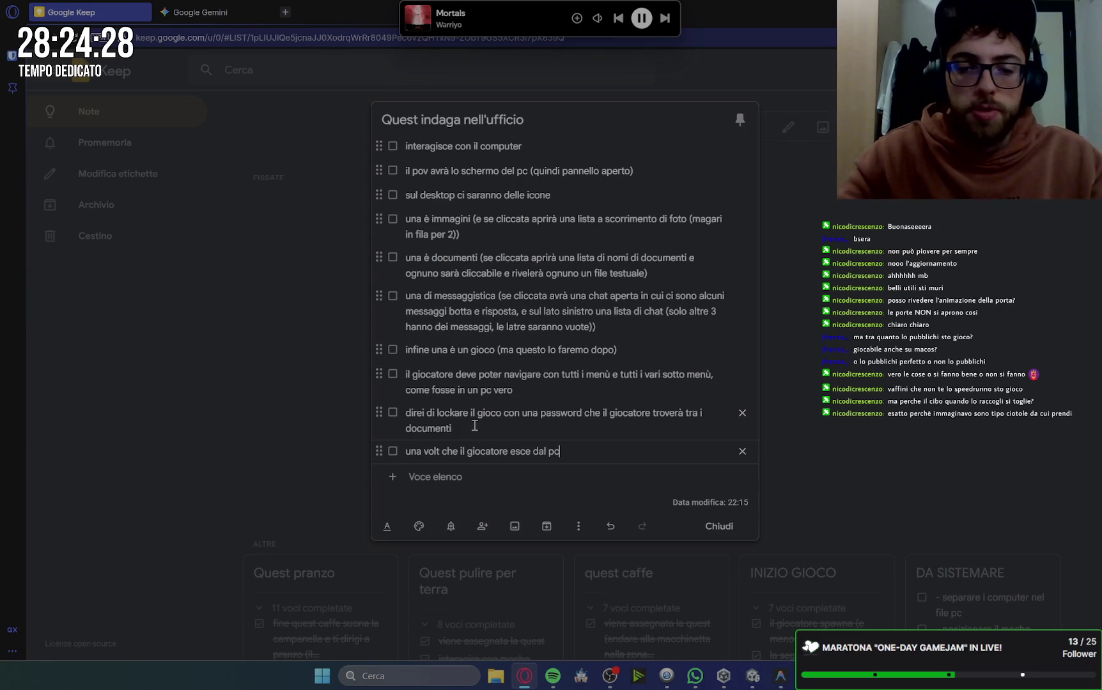
type("ppar")
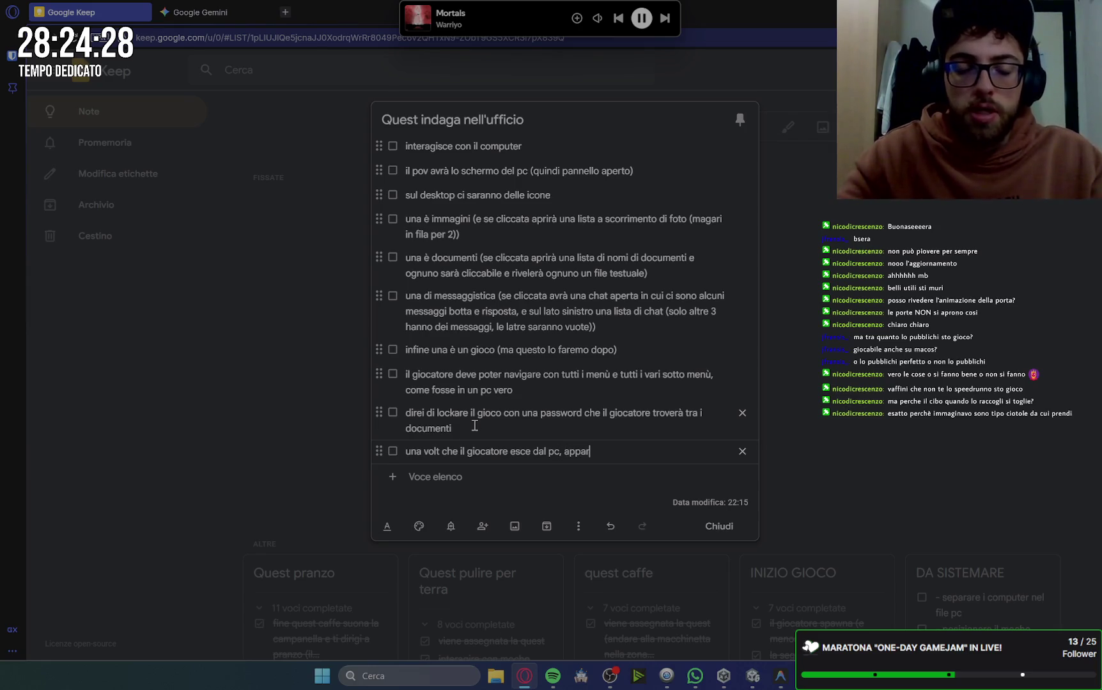
type("e la ques")
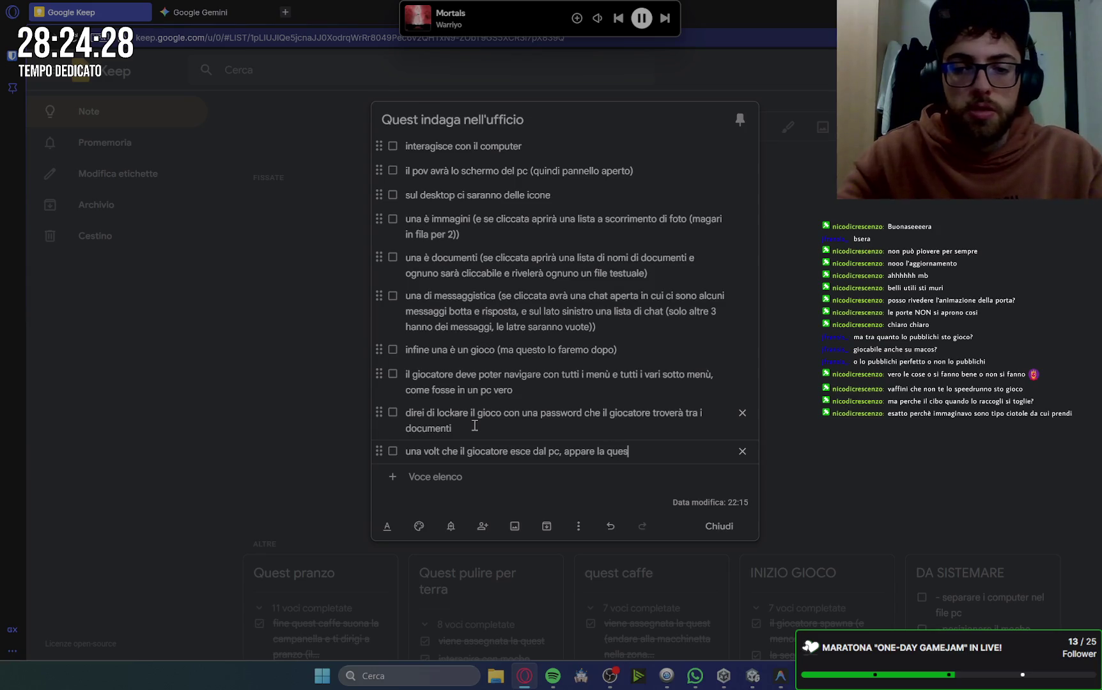
type("t esci dall")
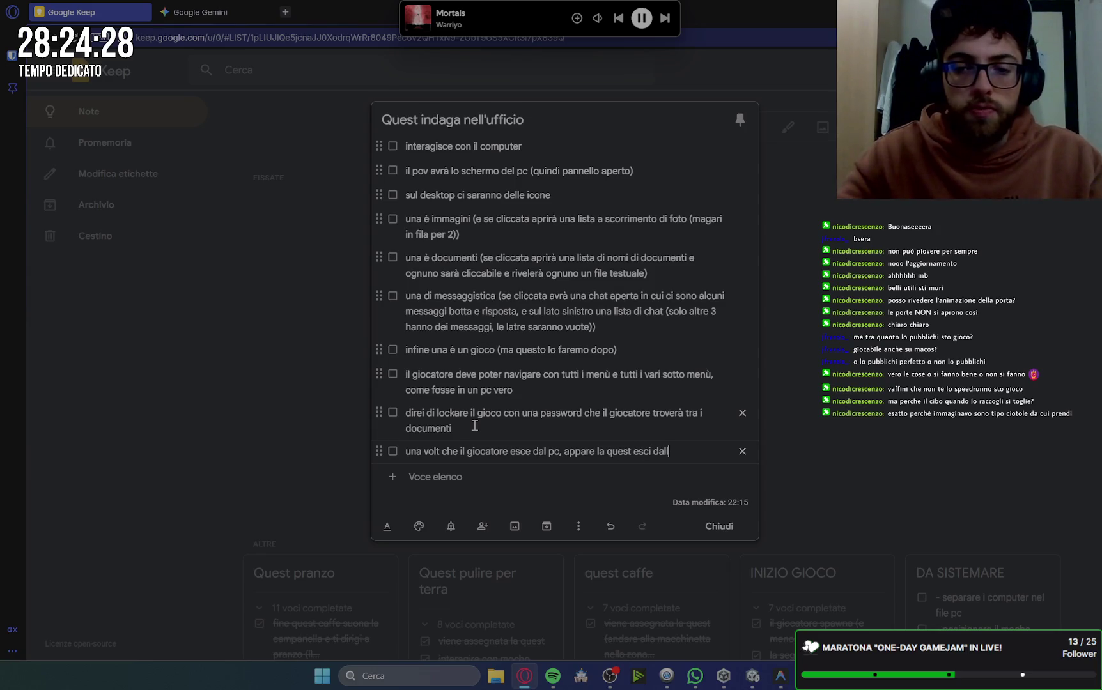
type("'ufficio")
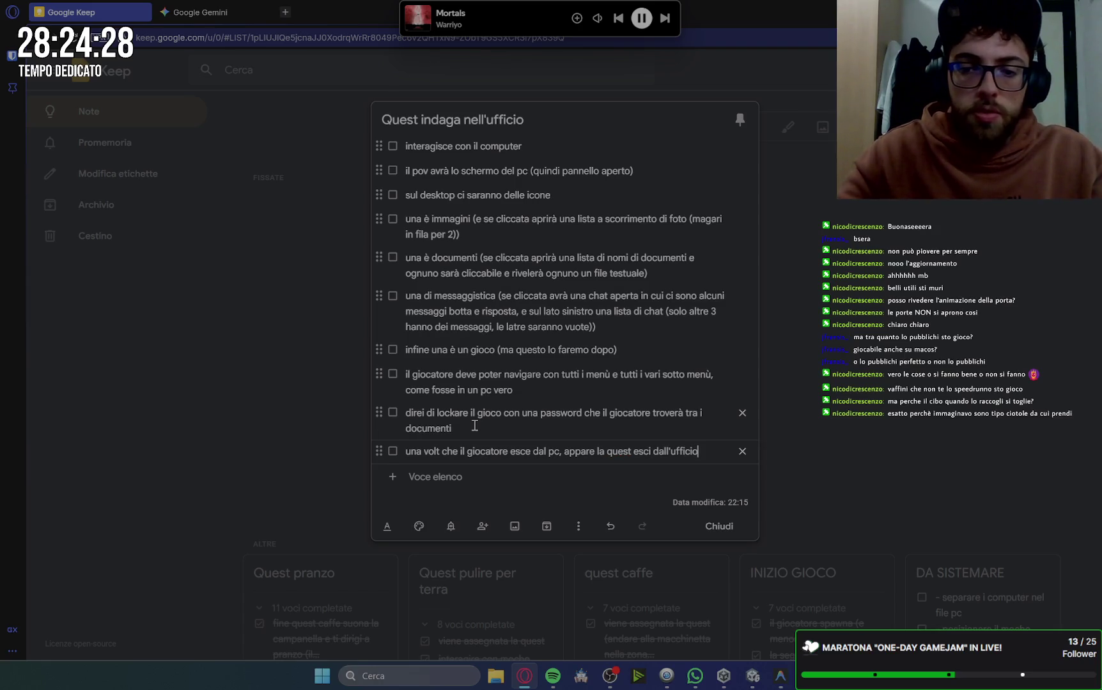
key("Return")
Add the item: on leaving, the boss asks 'che ci facevi nel mio ufficio?'.
type("'uscita d")
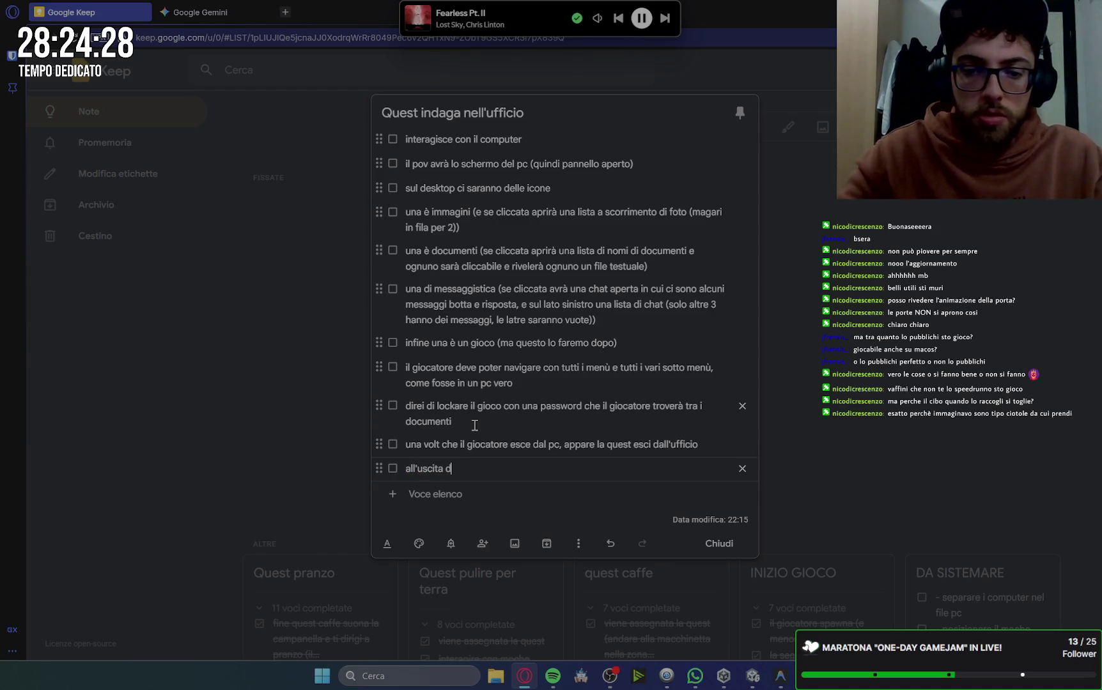
key("BackSpace")
type("si")
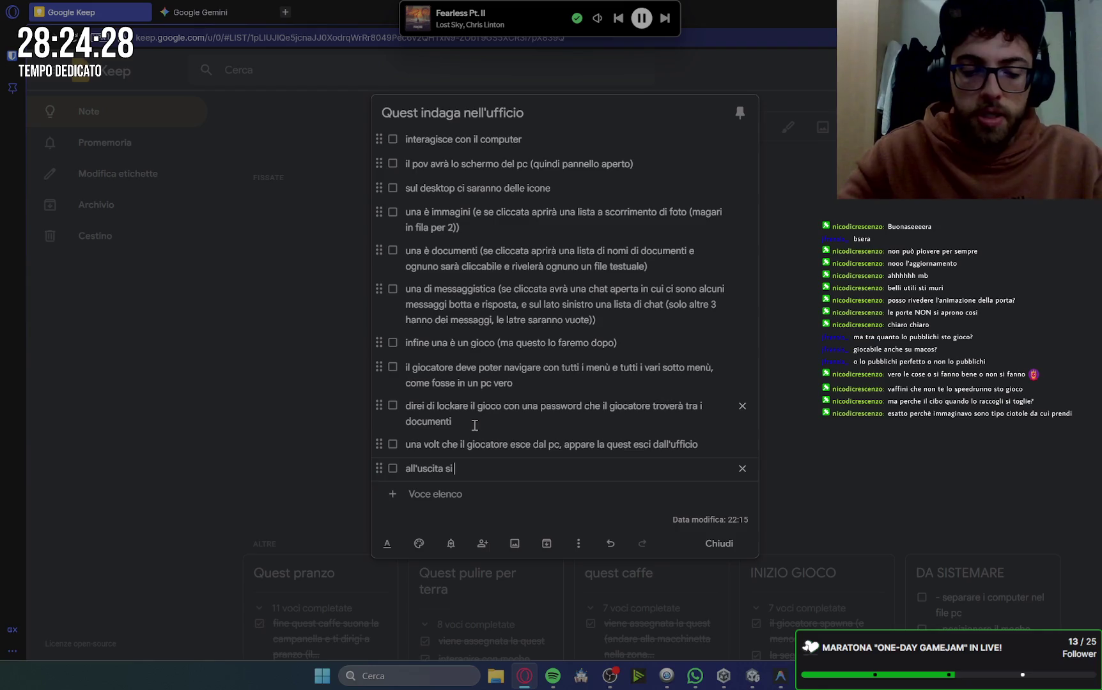
key("BackSpace")
key("BackSpace")
type("trova il capo")
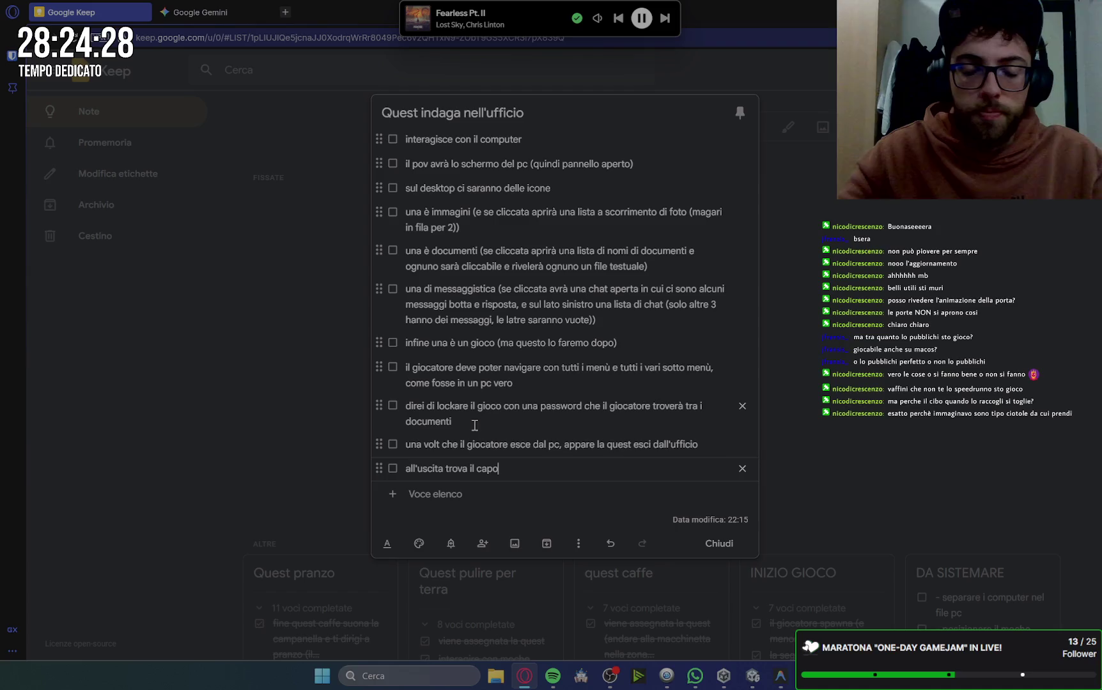
type(" che lo gua")
type("rda e ")
type("fa una")
type("man")
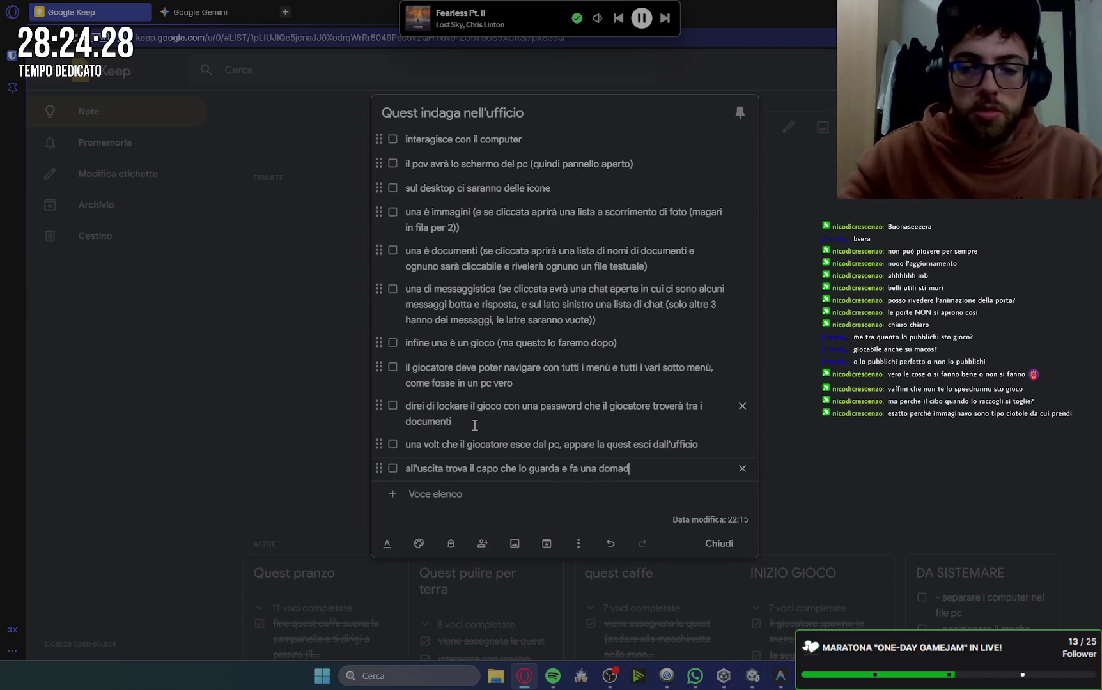
type("nda ")
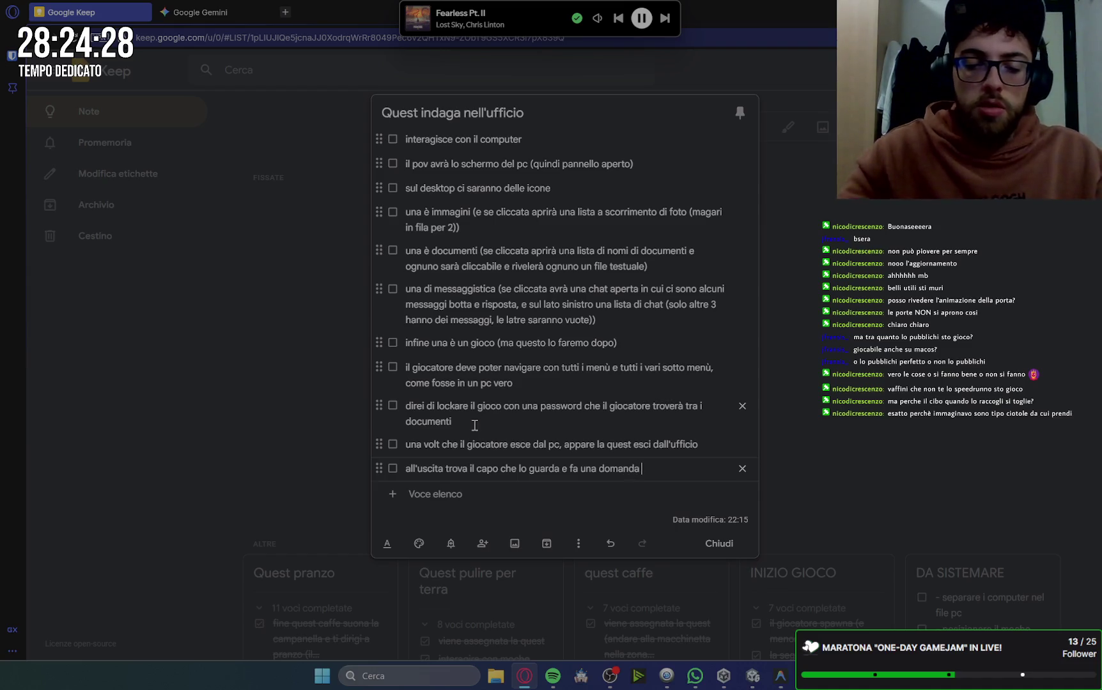
type("()che ci fa")
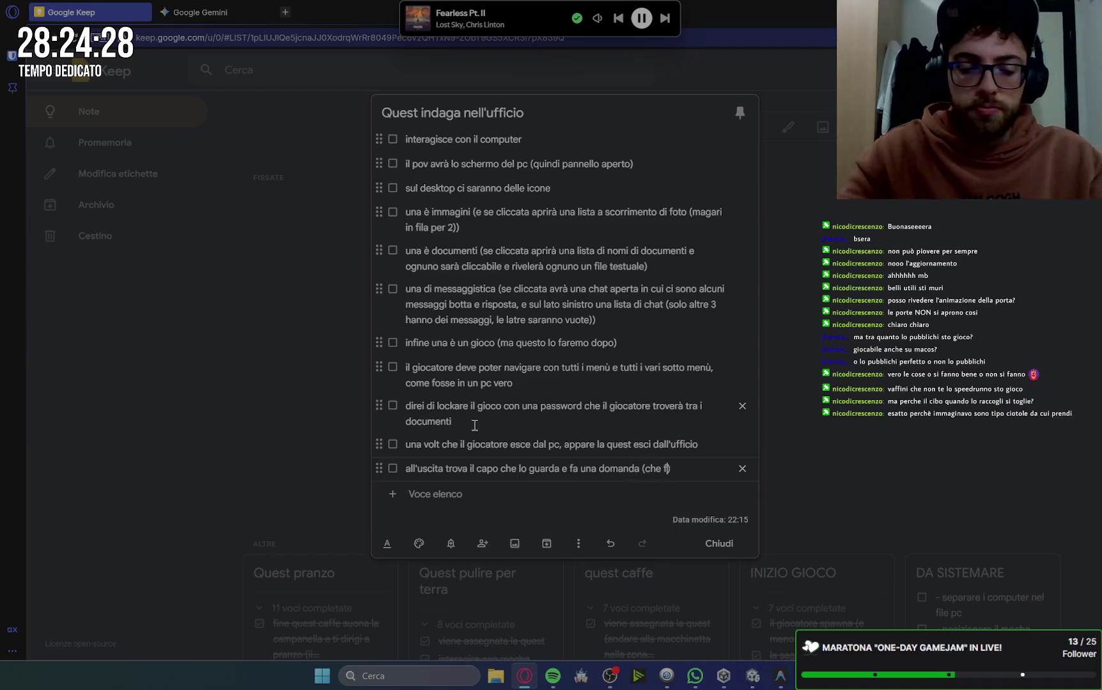
type("cevi")
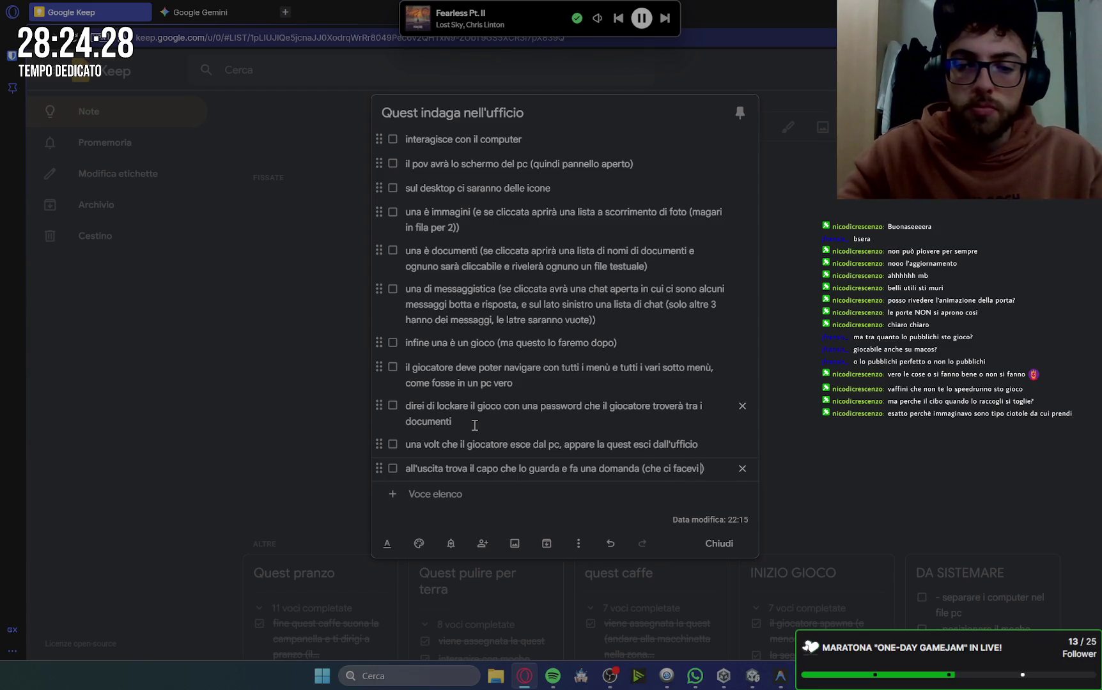
type("nel mio ufficio?")
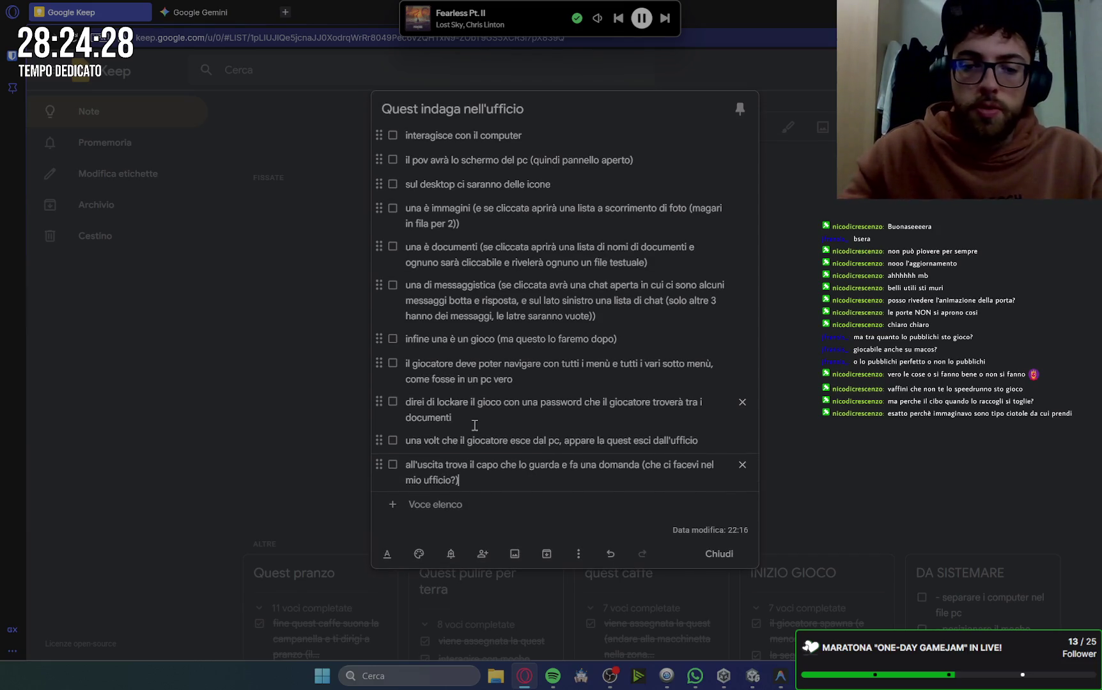
key("Return")
Add the item: the player will be able to respond.
type("giocaot")
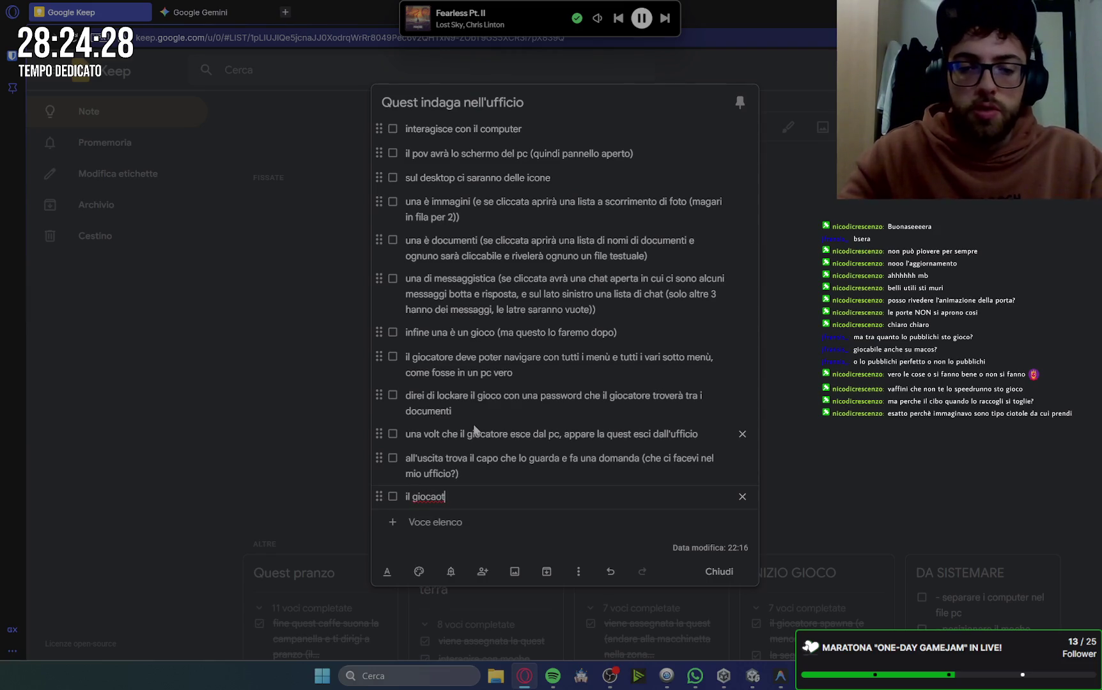
key("BackSpace")
key("BackSpace")
type("tore")
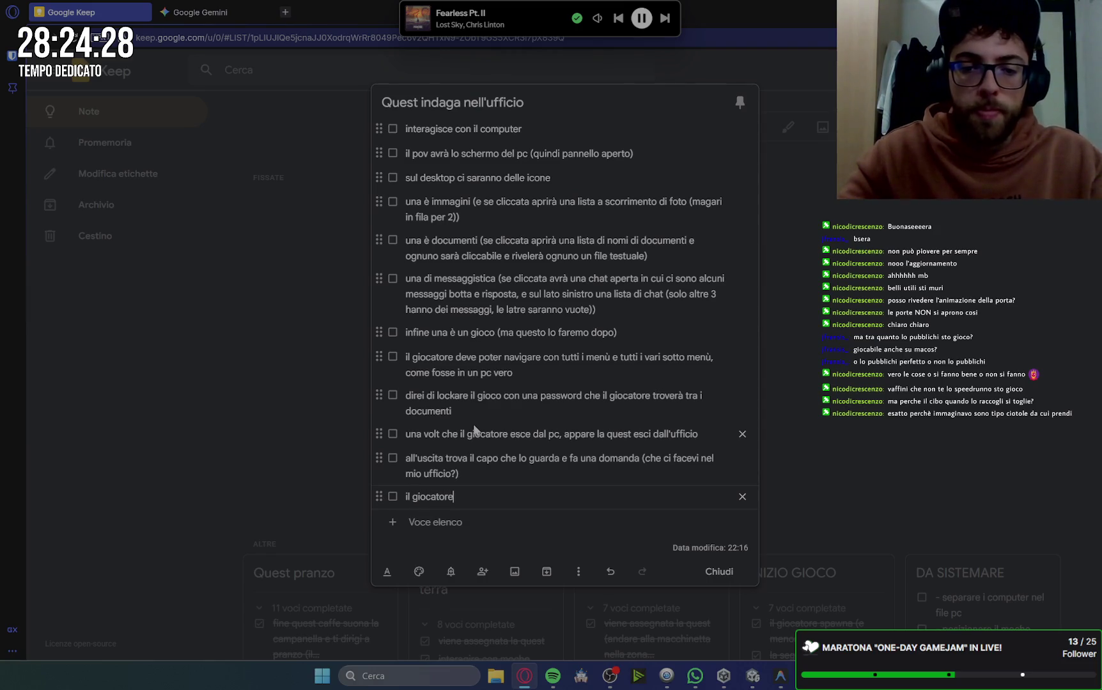
type(" avrà la possibilità di risp")
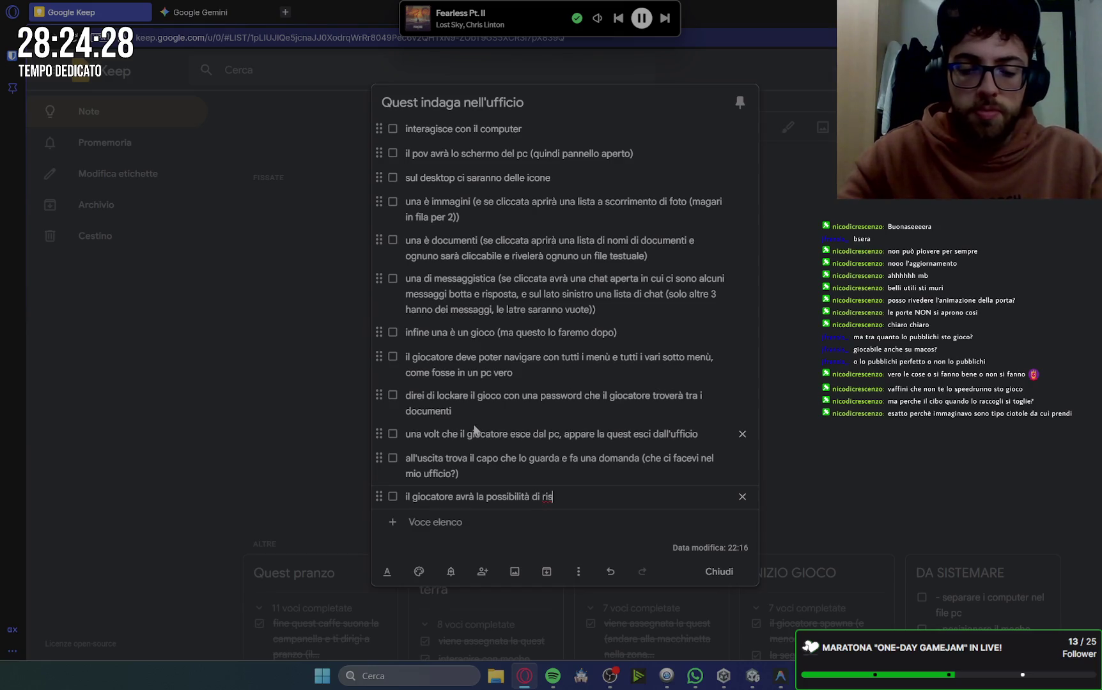
type("ondere")
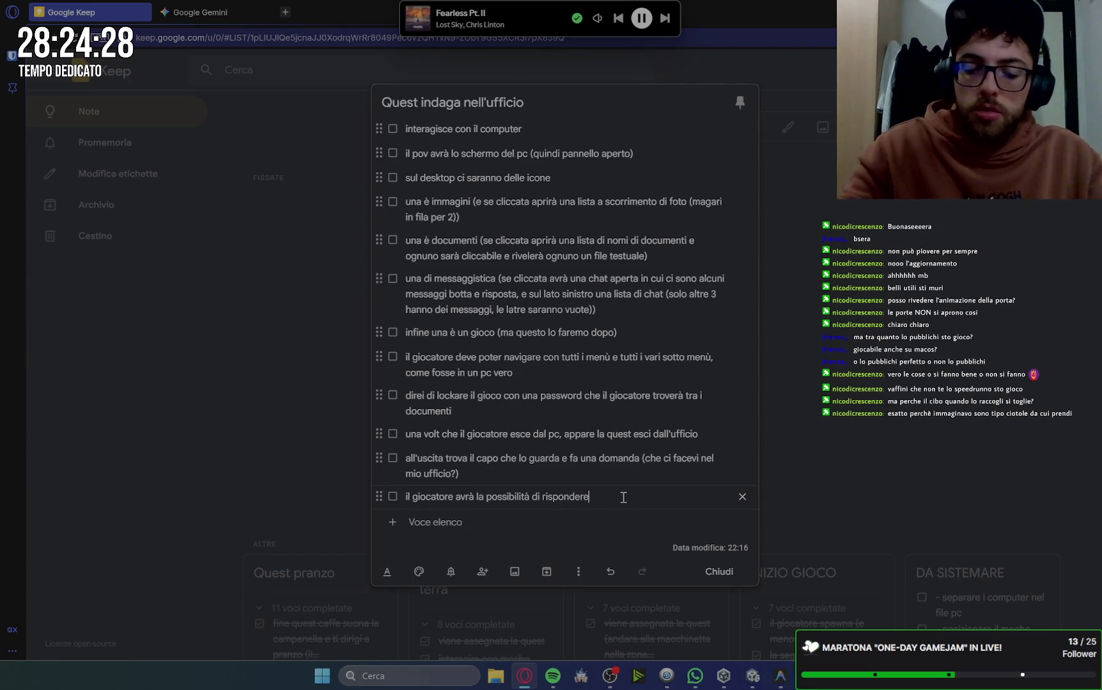
Set the answer choice to 2 answers and add an item saying the boss dialogue varies by answer.
key("Return")
type("in b")
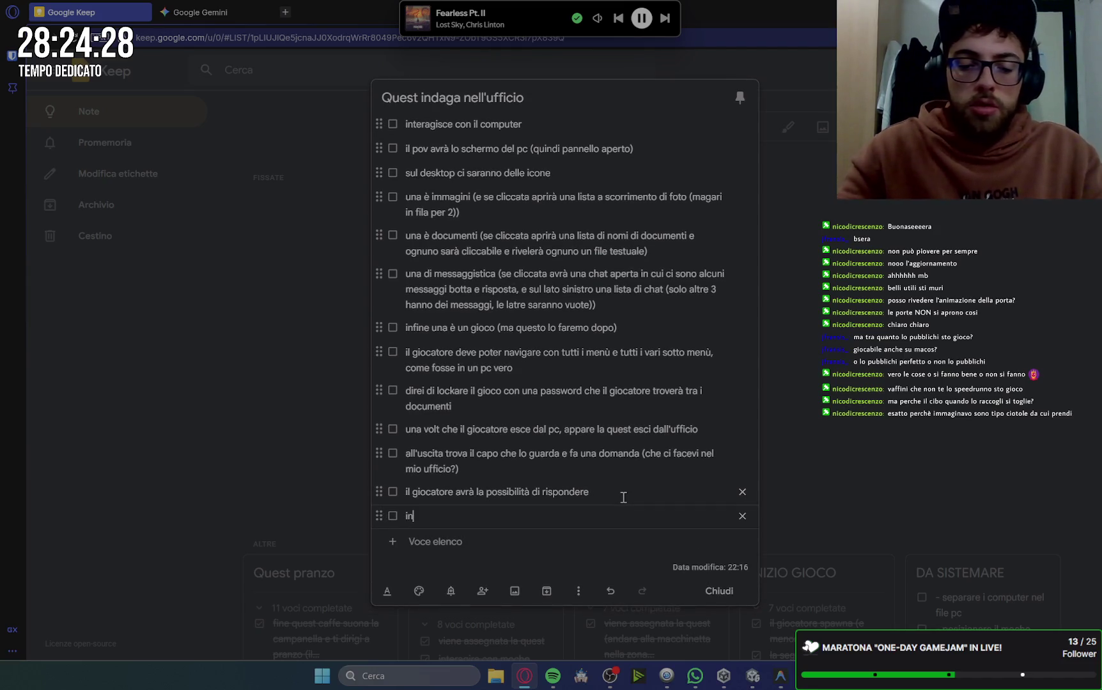
left_click(623, 497)
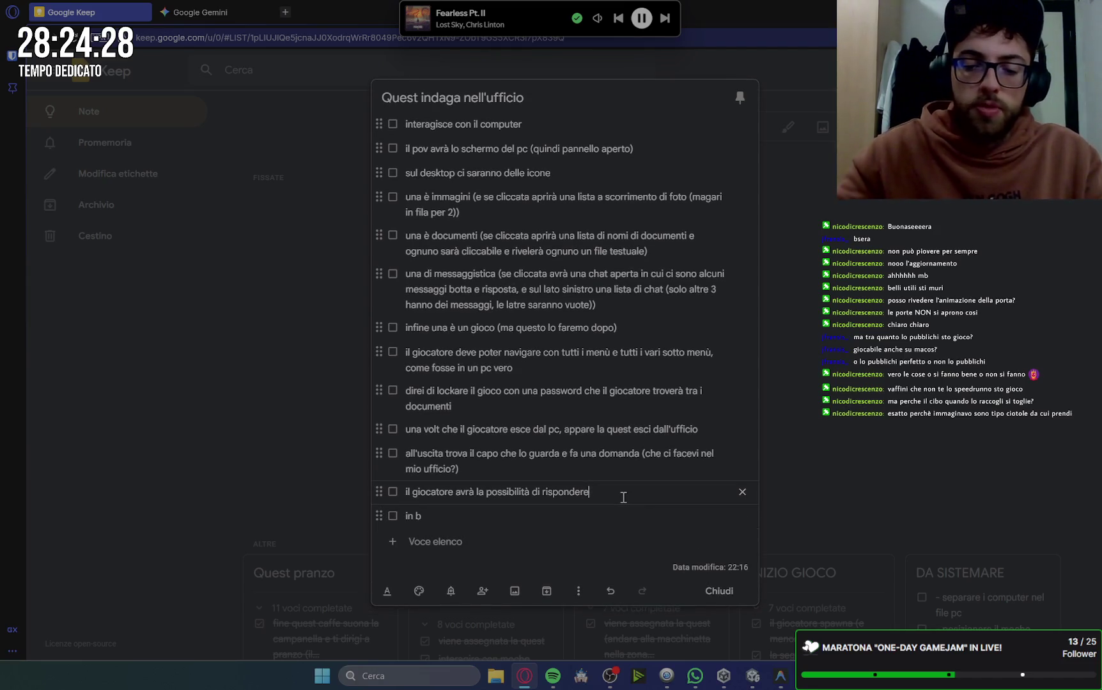
type("()")
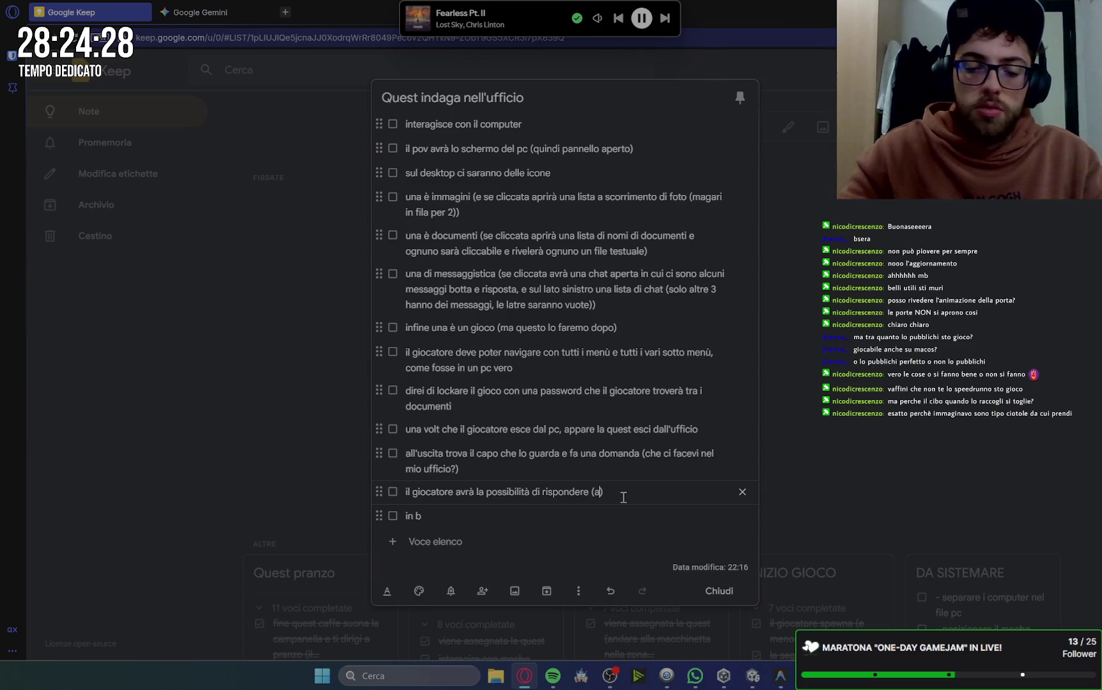
type("tra ")
type("22 rispos")
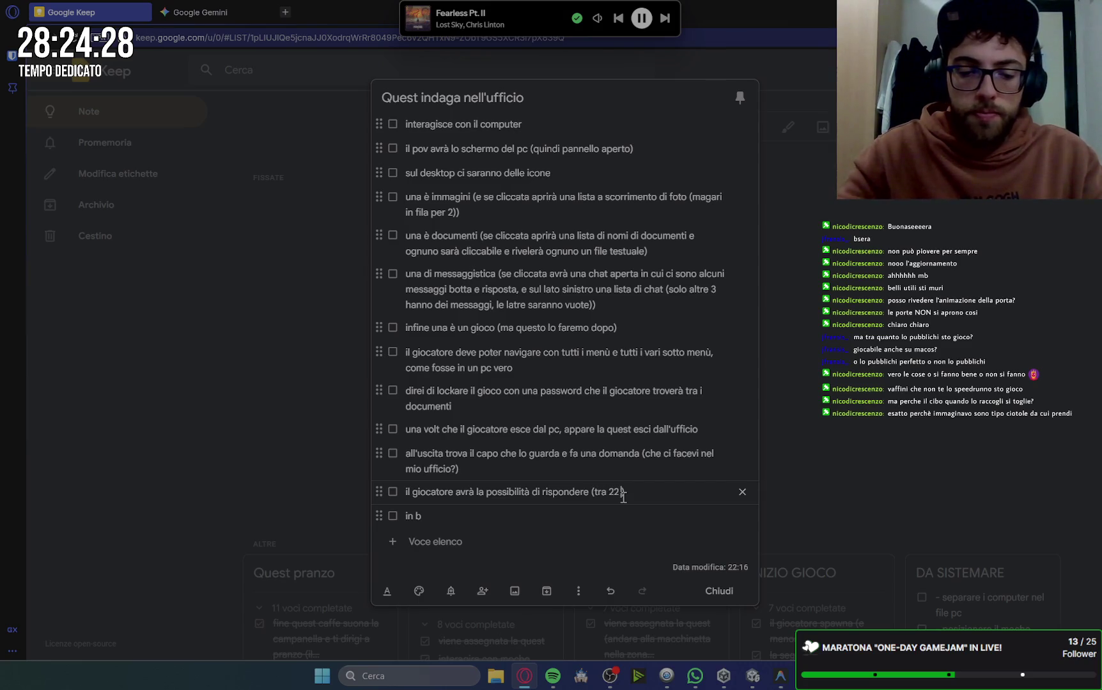
type("te")
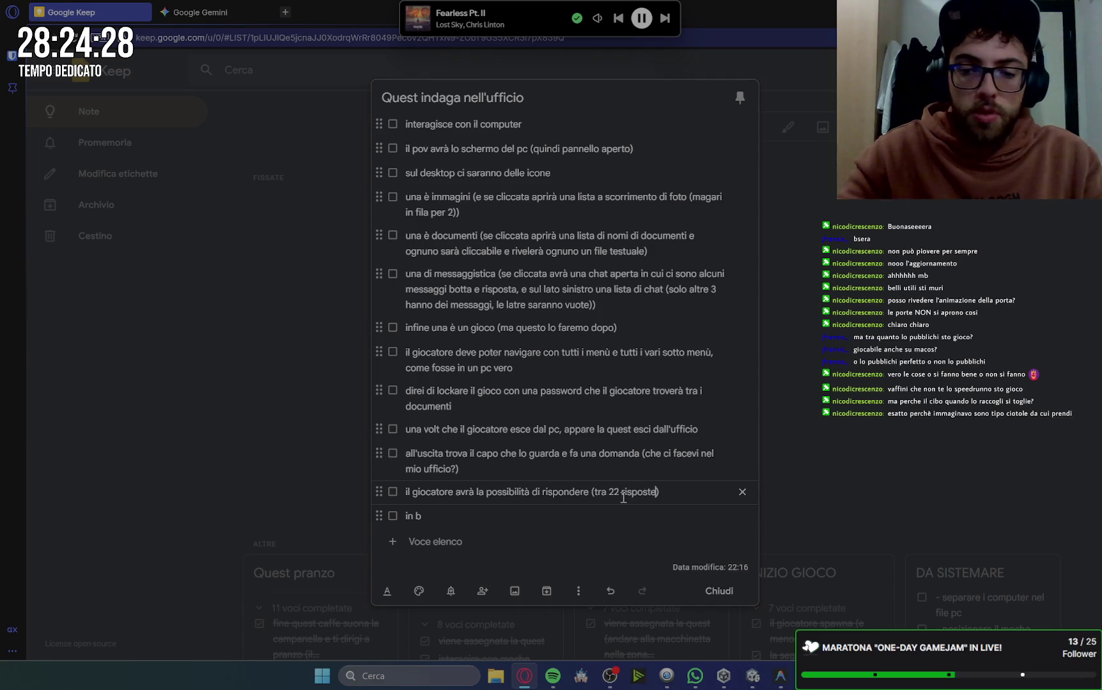
left_click(620, 493)
key("BackSpace")
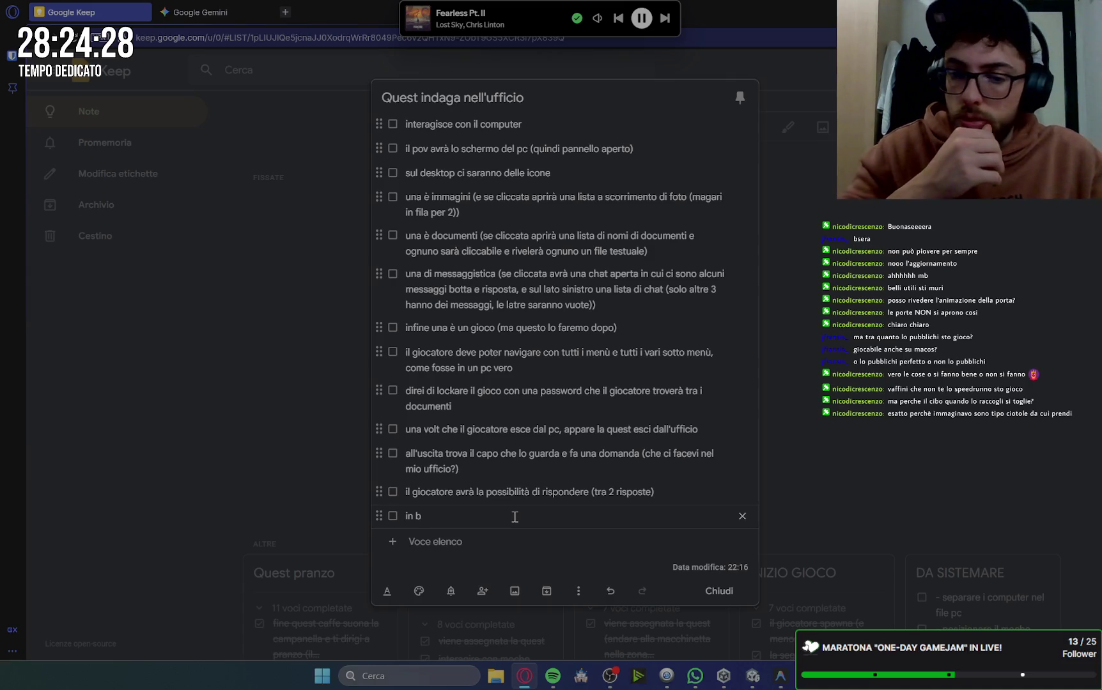
type("ase")
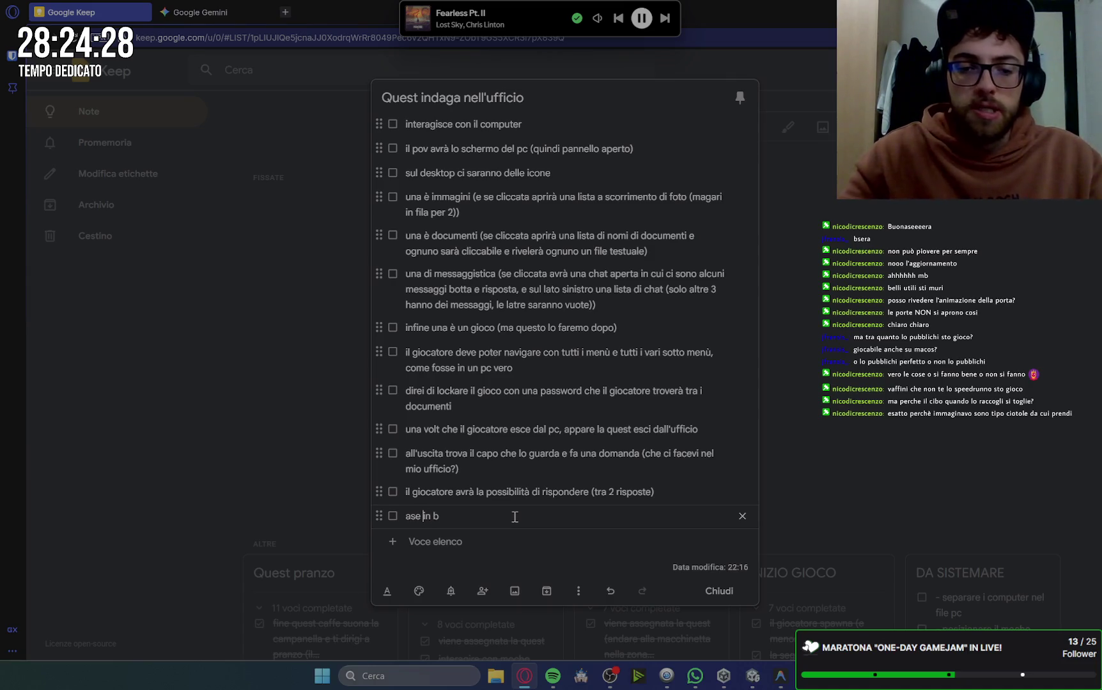
key("BackSpace")
key("BackSpace")
key("BackSpace")
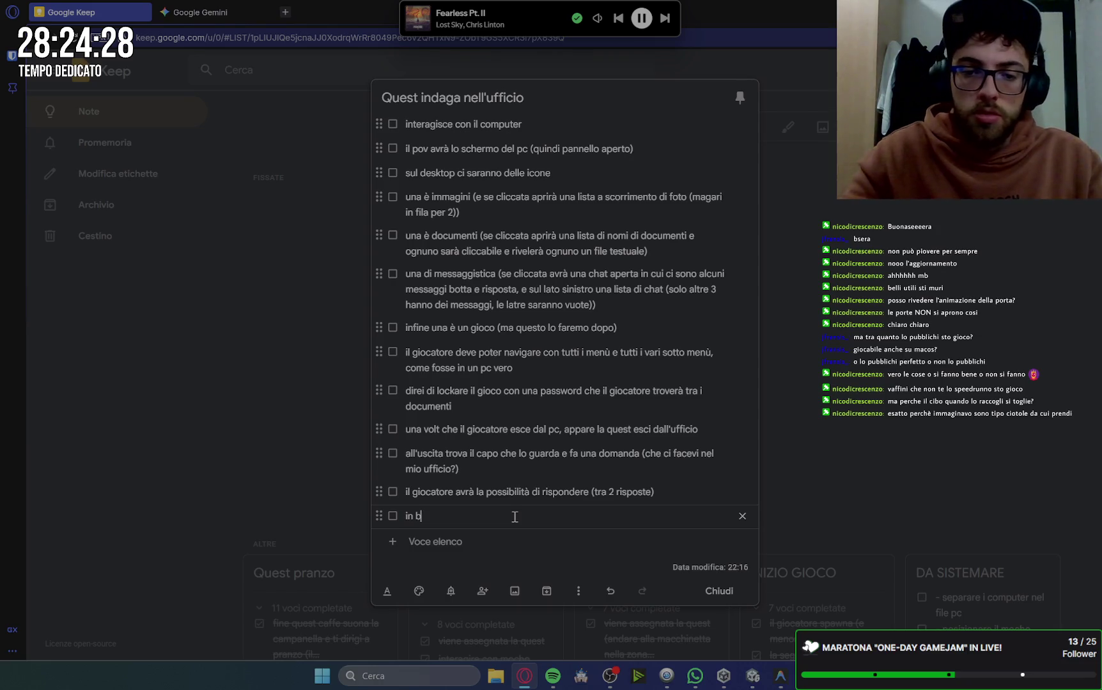
type("ase alla risposta ")
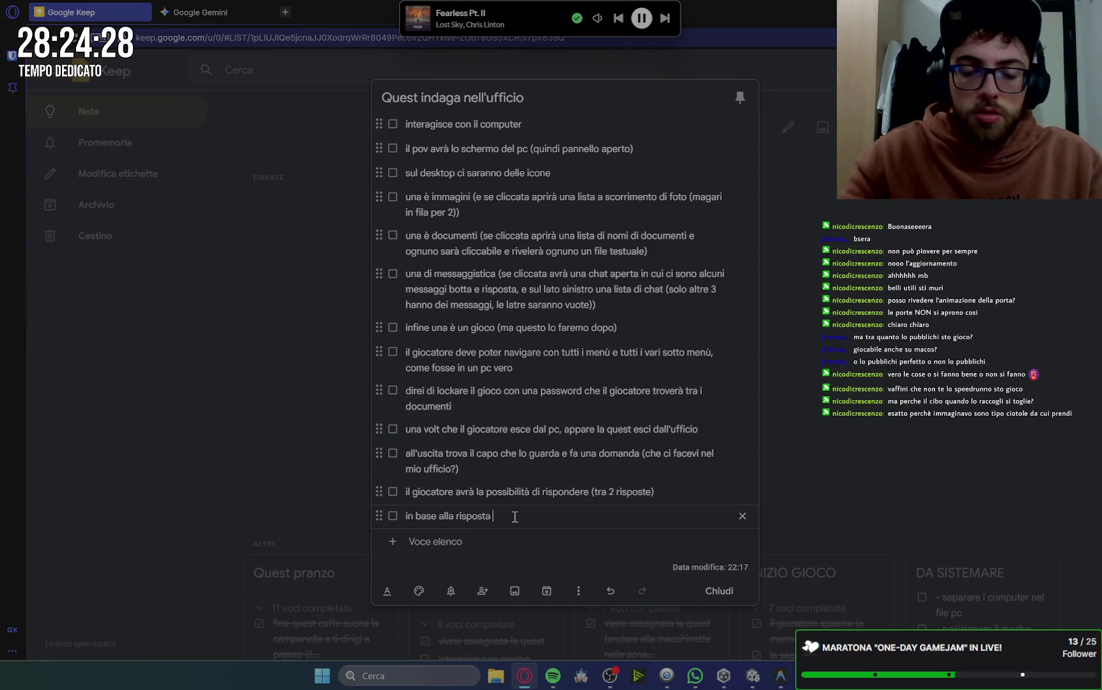
type("si ha")
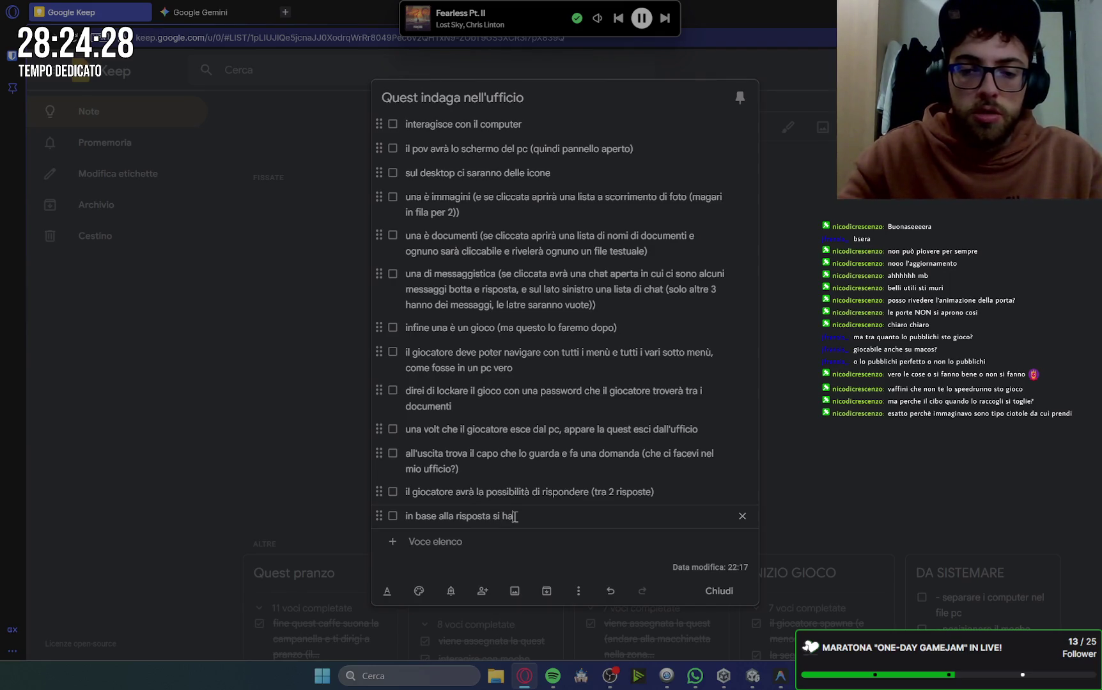
type(" un dia")
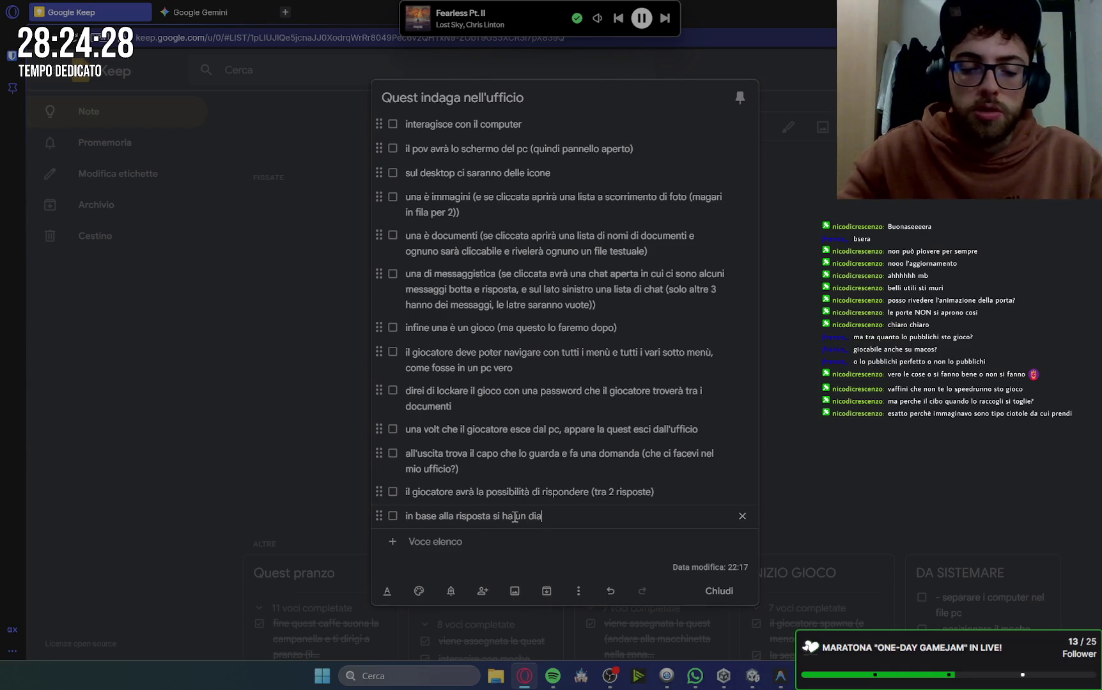
type("l")
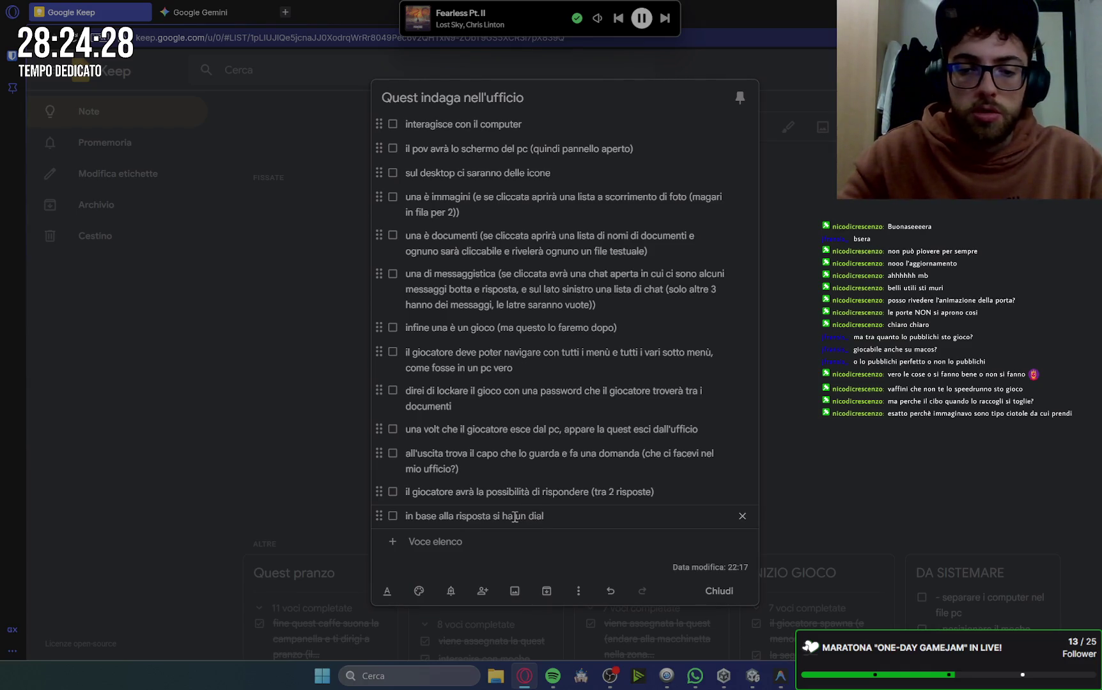
type("ogo con i")
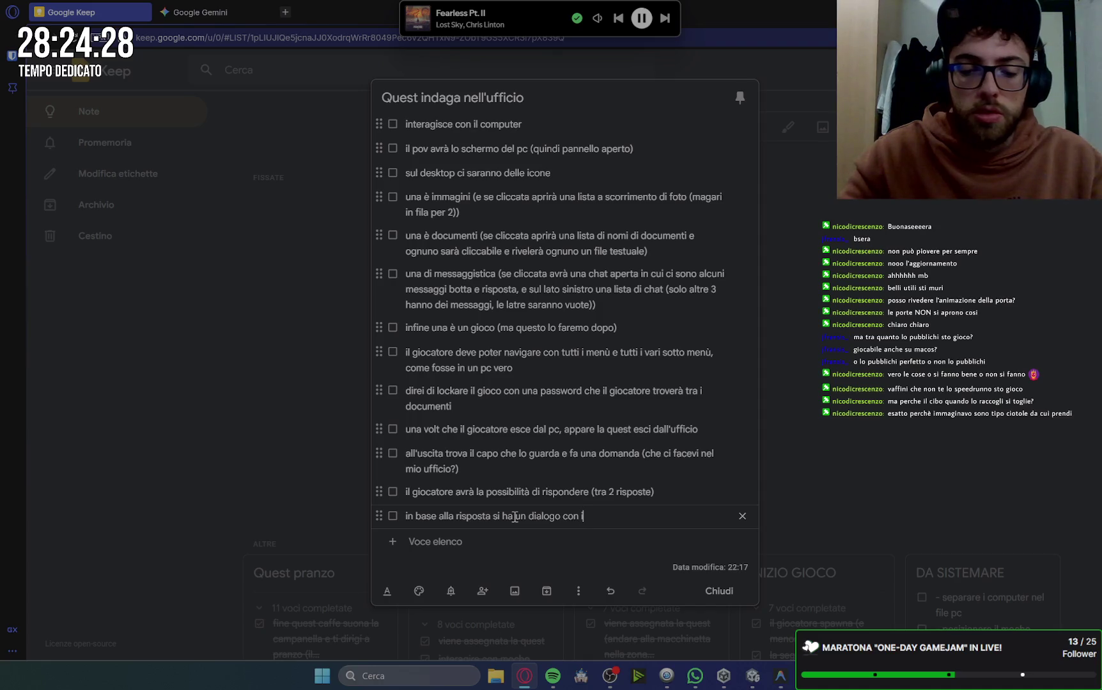
type("l capo diver")
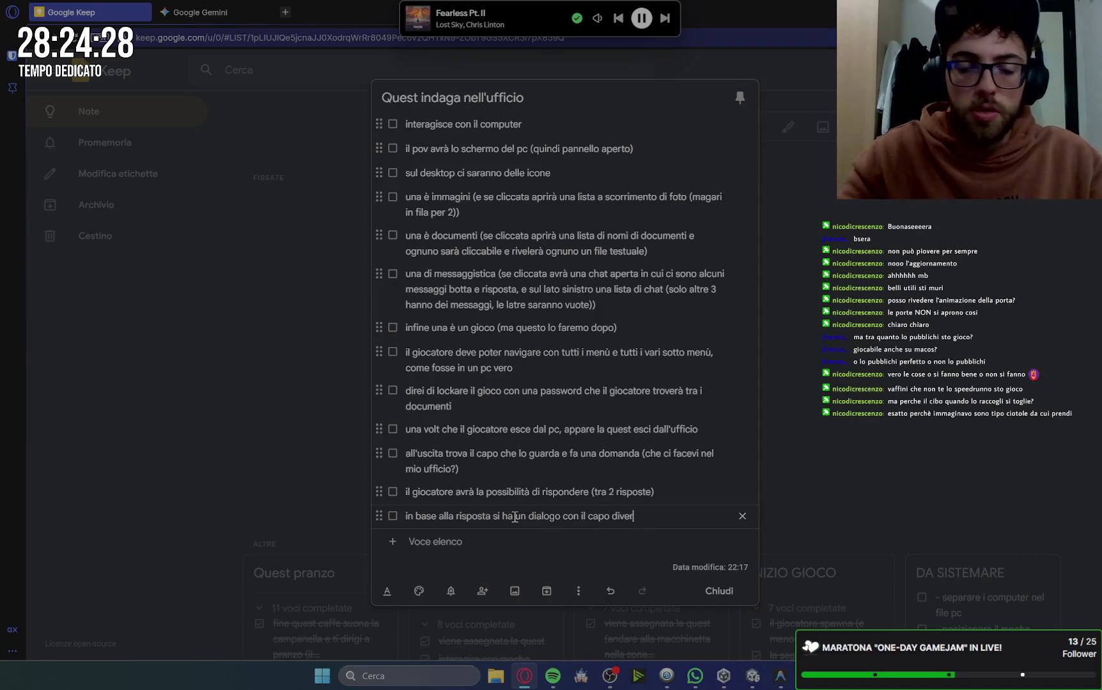
type("so.")
Add the item: after the dialogue, the quest log updates with the mission 'trova il collega'.
key("Return")
type("alla fine del dialog")
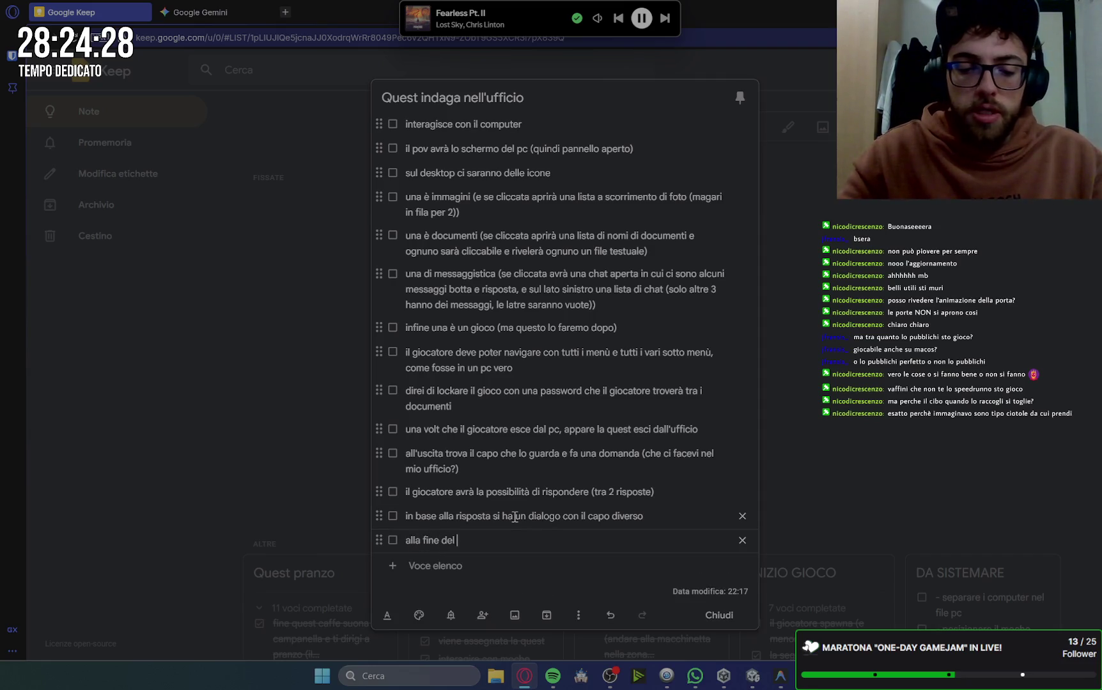
type("o")
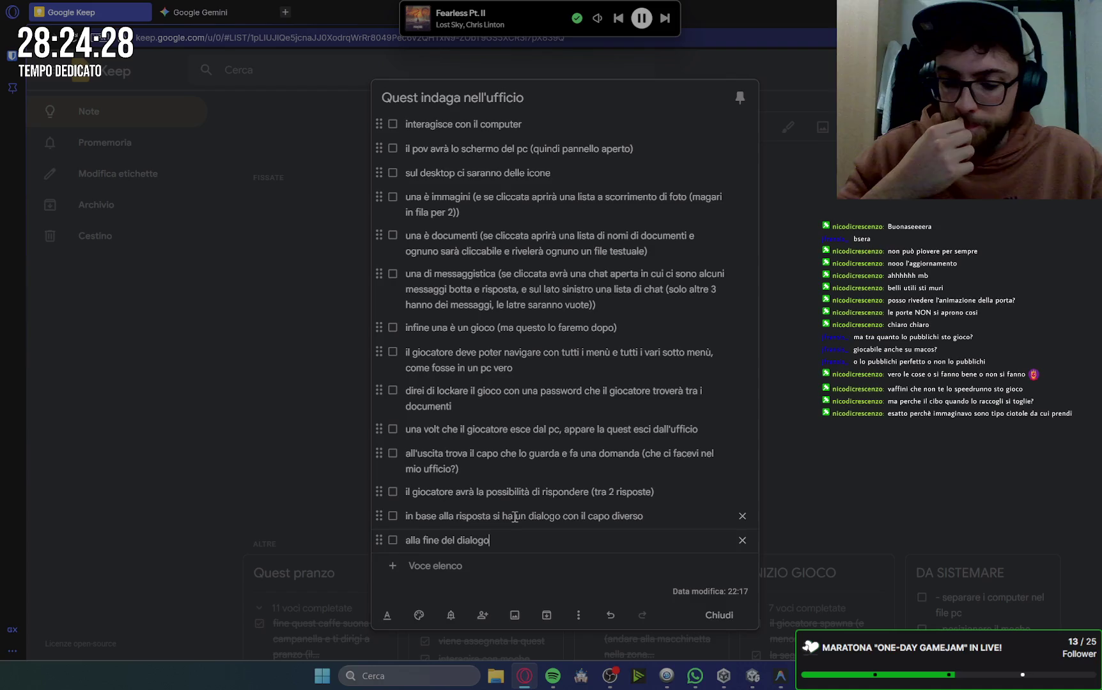
type(" il quest log si")
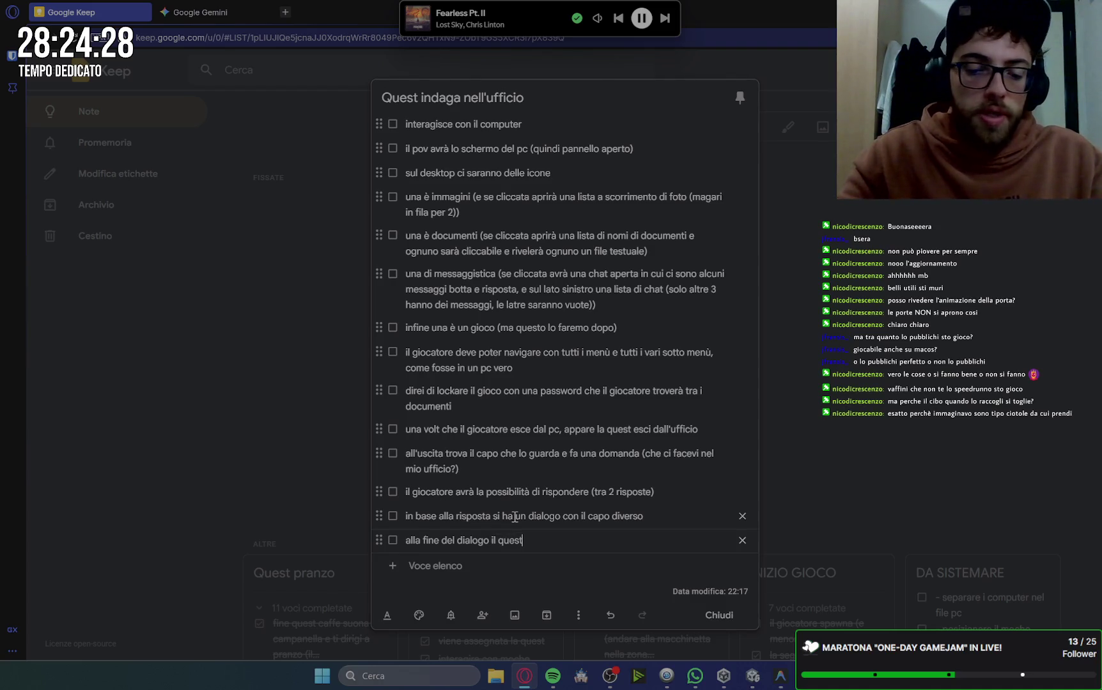
type(" ag")
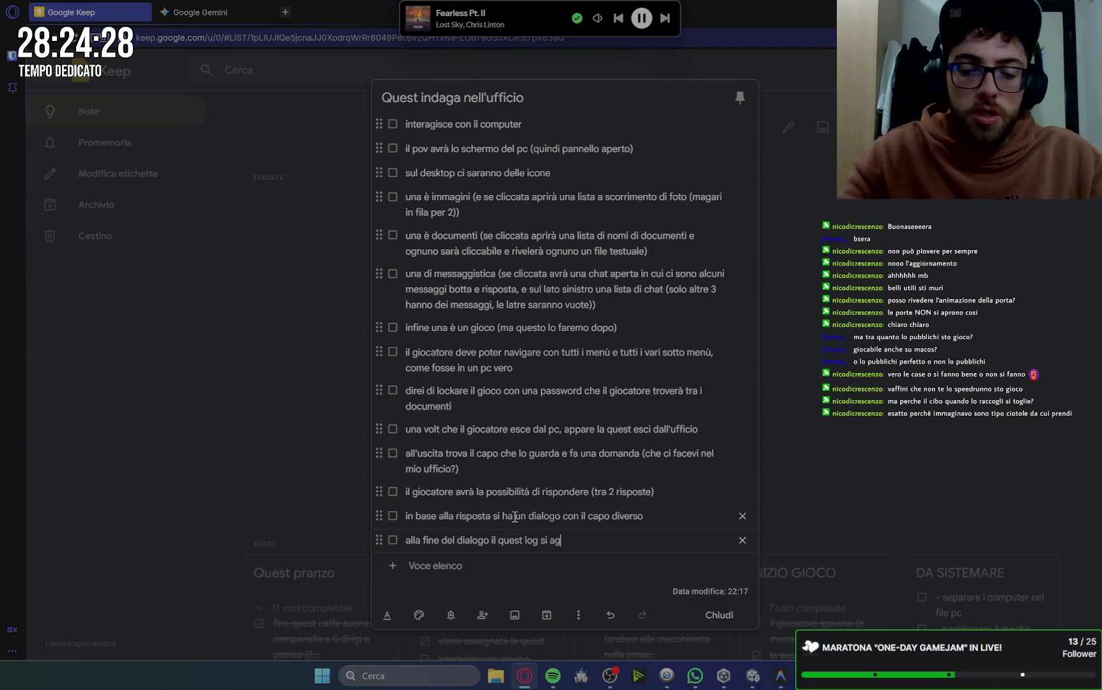
type("giorna con la missione")
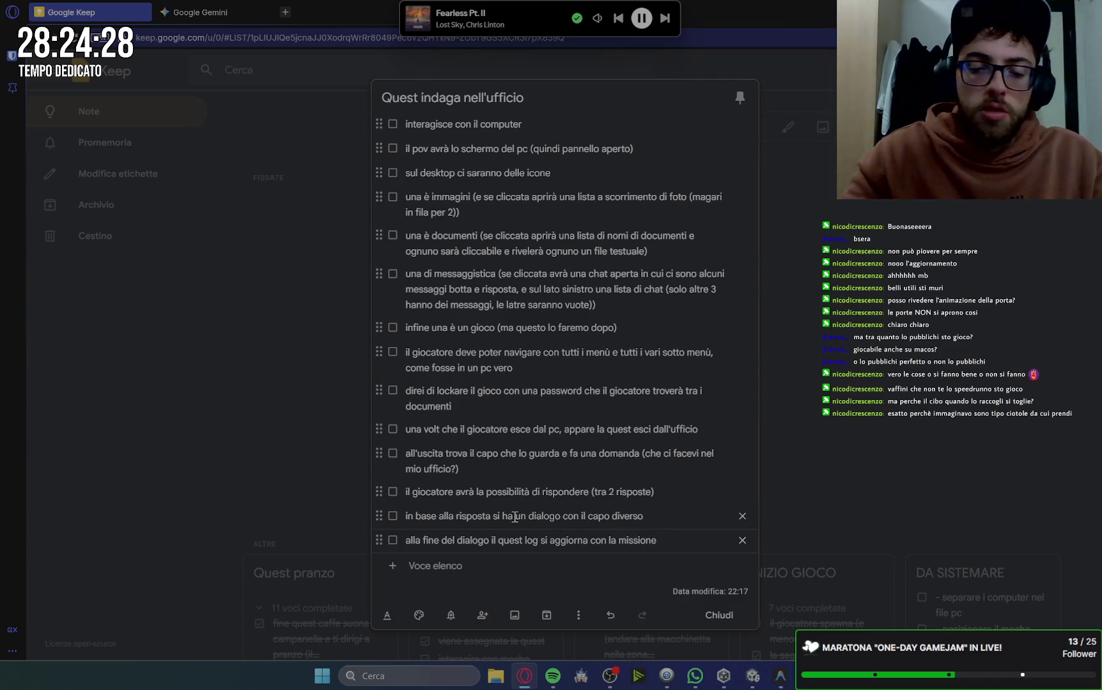
key("Left")
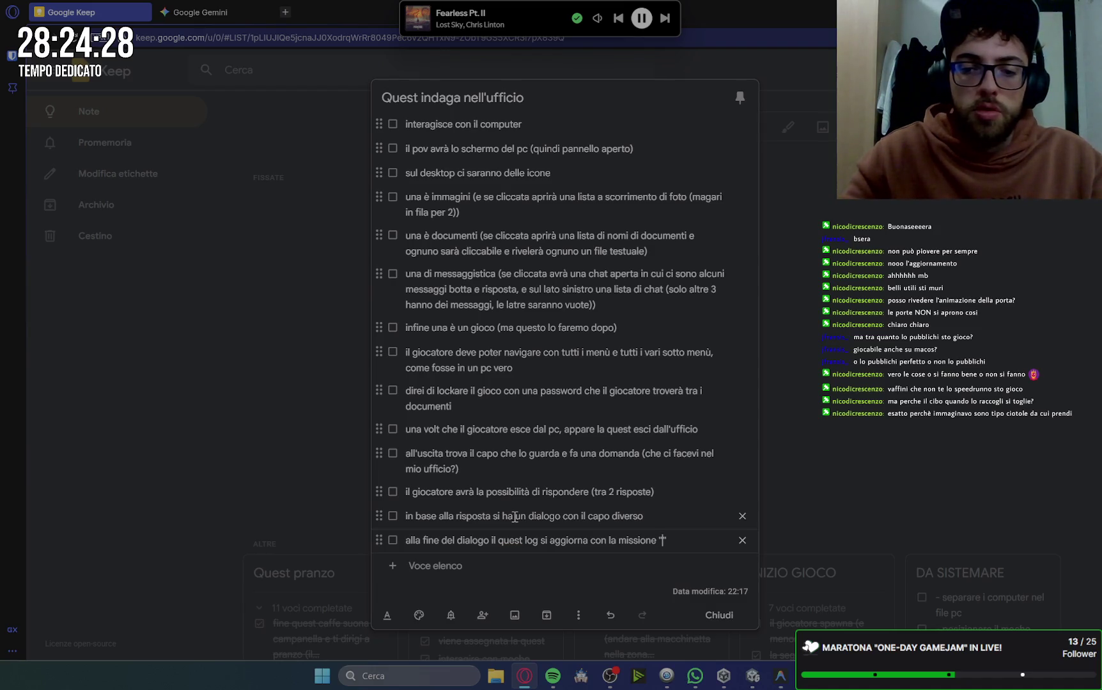
type("trova il ")
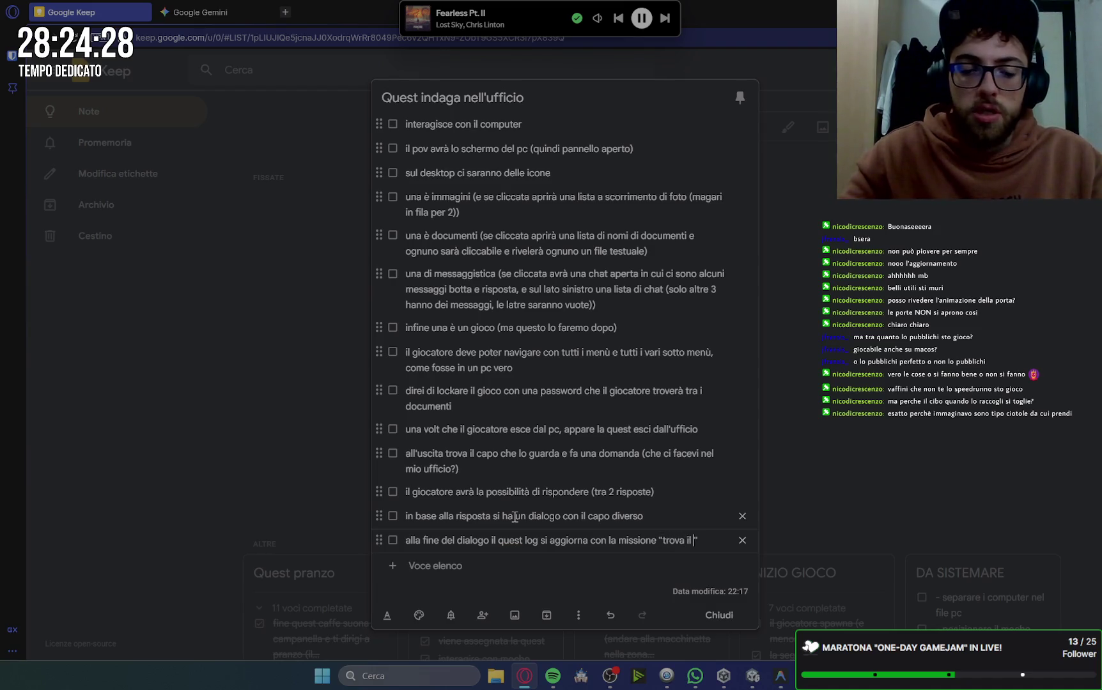
type("copev")
key("BackSpace")
key("BackSpace")
key("BackSpace")
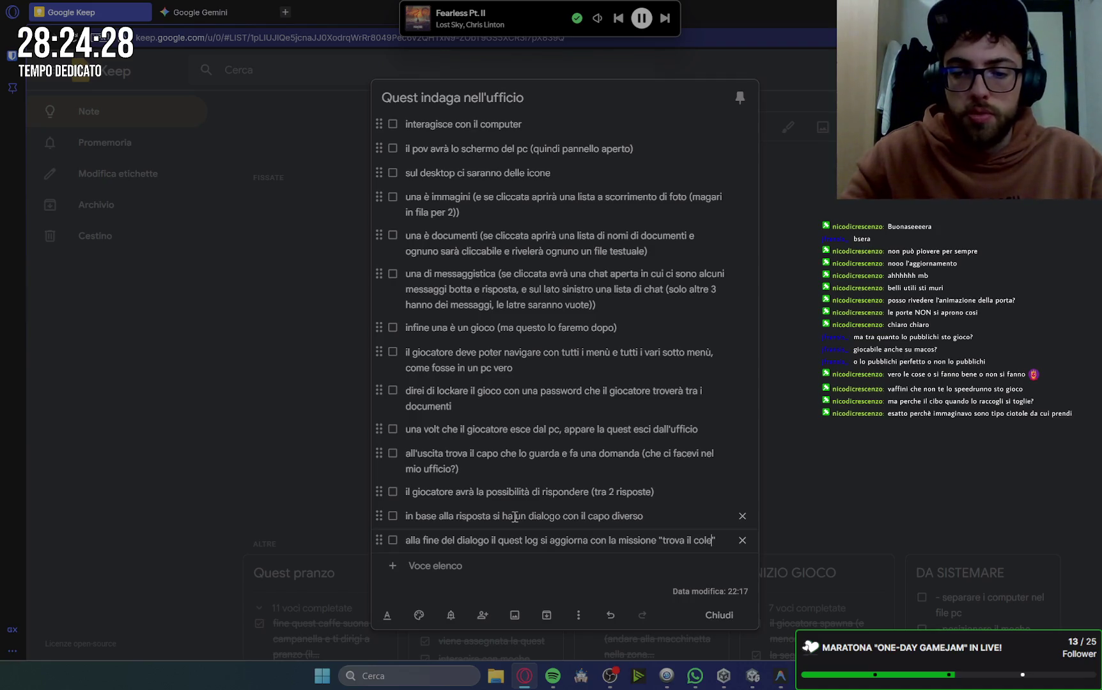
type("lega")
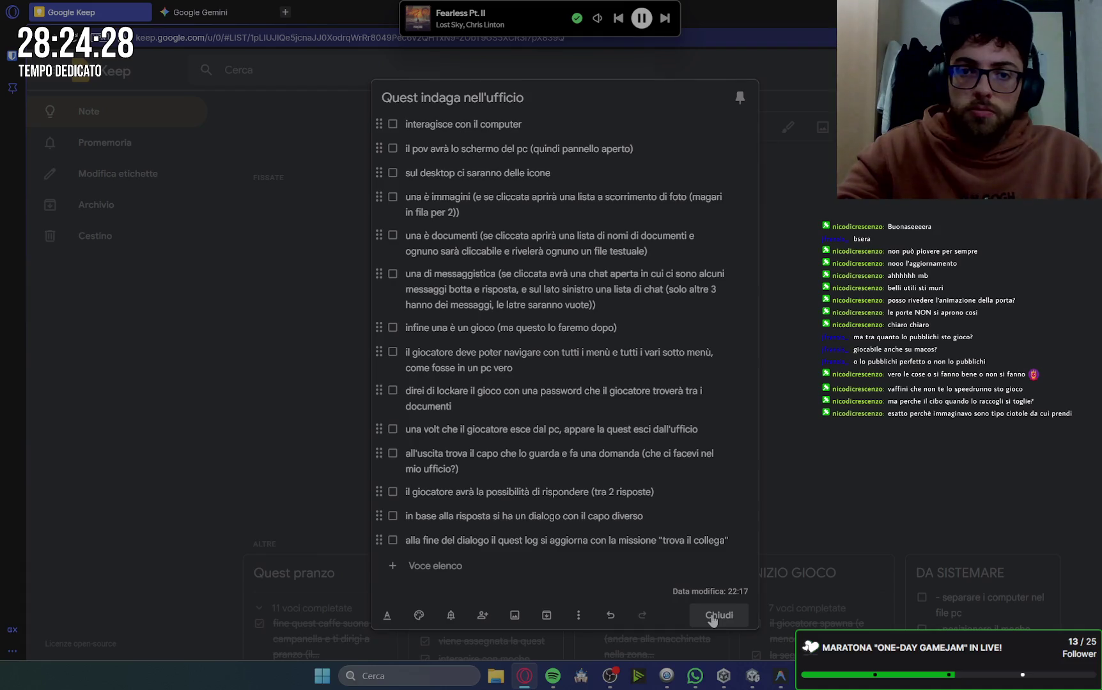
Reopen the 'Quest indaga nell'ufficio' note, select all its items, and switch to Gemini.
left_click(711, 615)
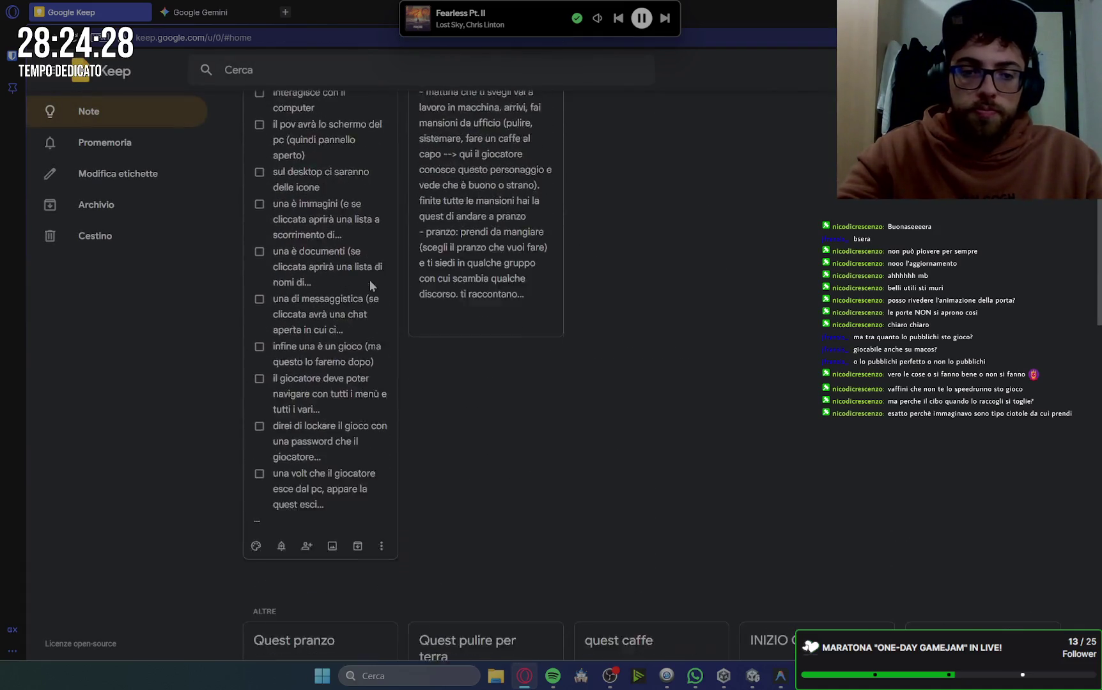
left_click(369, 280)
triple_click(565, 353)
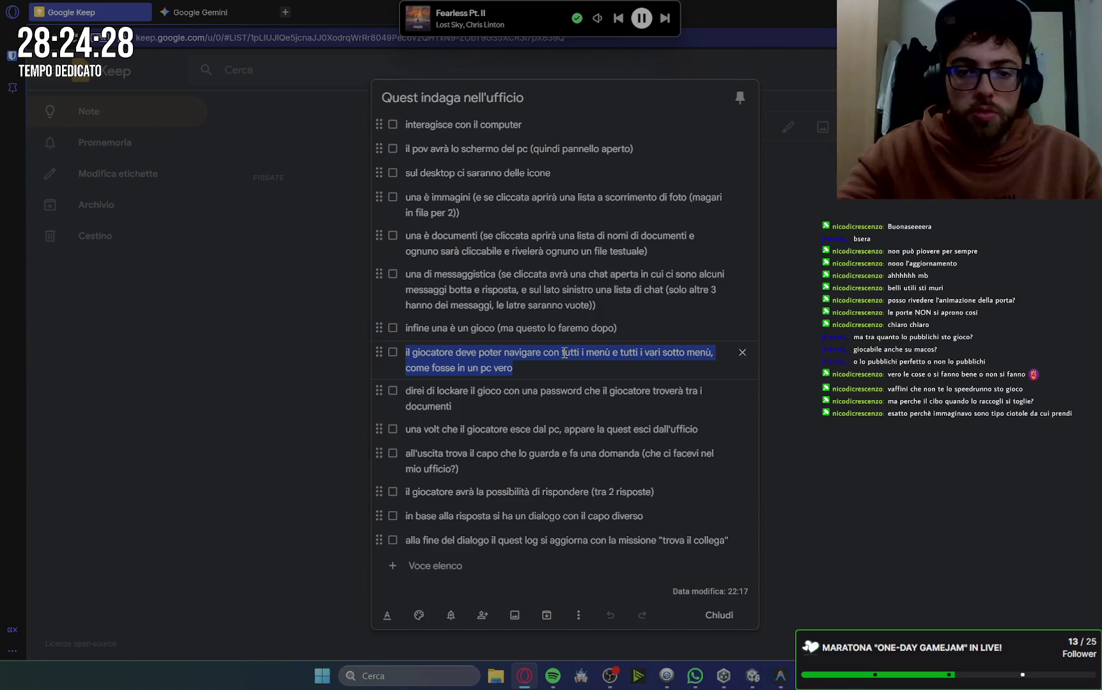
left_click(406, 127)
mouse_move(406, 127)
left_mouse_down()
mouse_move(487, 219)
mouse_move(664, 524)
mouse_move(676, 575)
mouse_move(714, 537)
mouse_move(733, 542)
left_mouse_up()
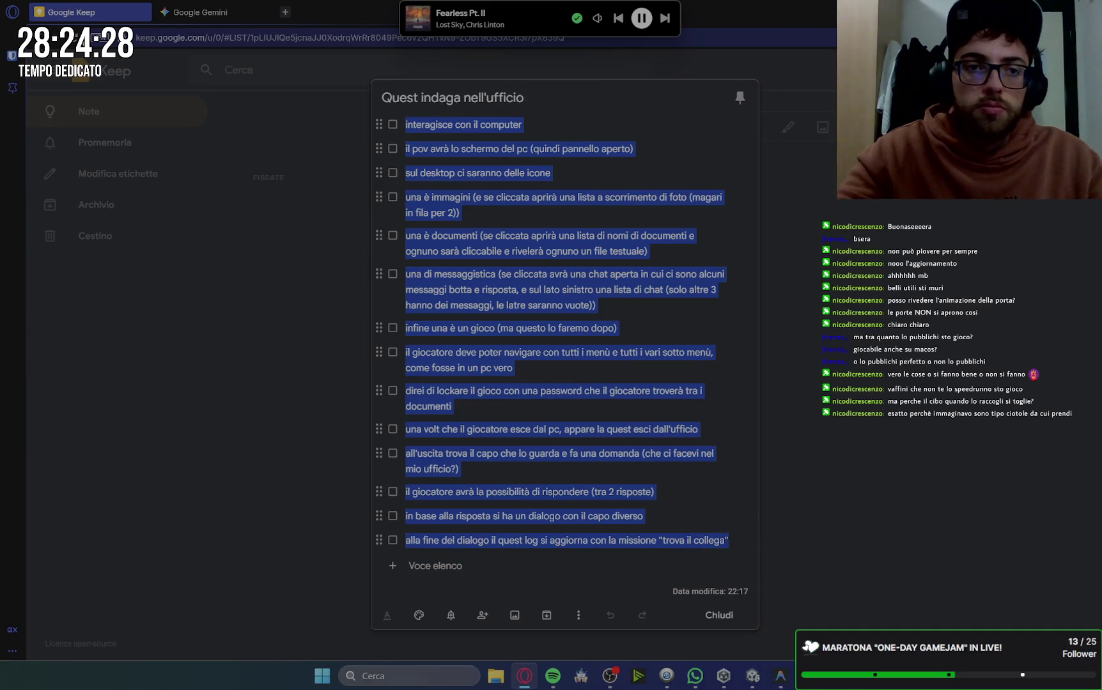
key("ctrl+Tab")
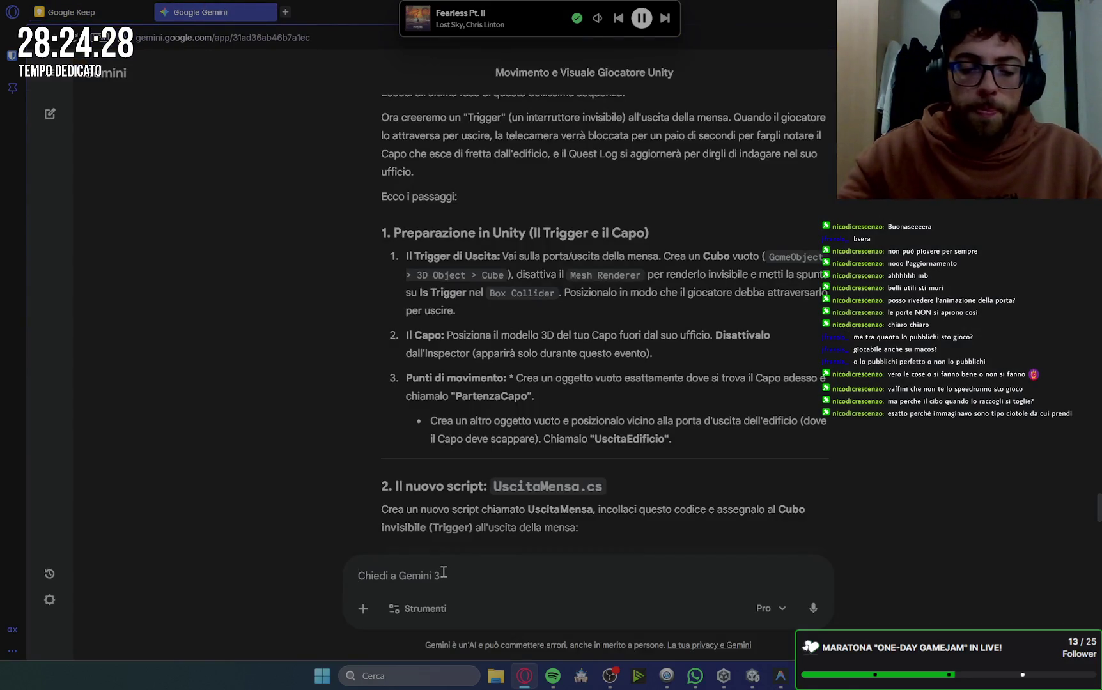
Write 'questo è il blocco successivo di cose che succedeno:', paste the quest items, and add 'chiaramente fai una cosa per volta'.
type("questo è il blocco successivo di cose che succede")
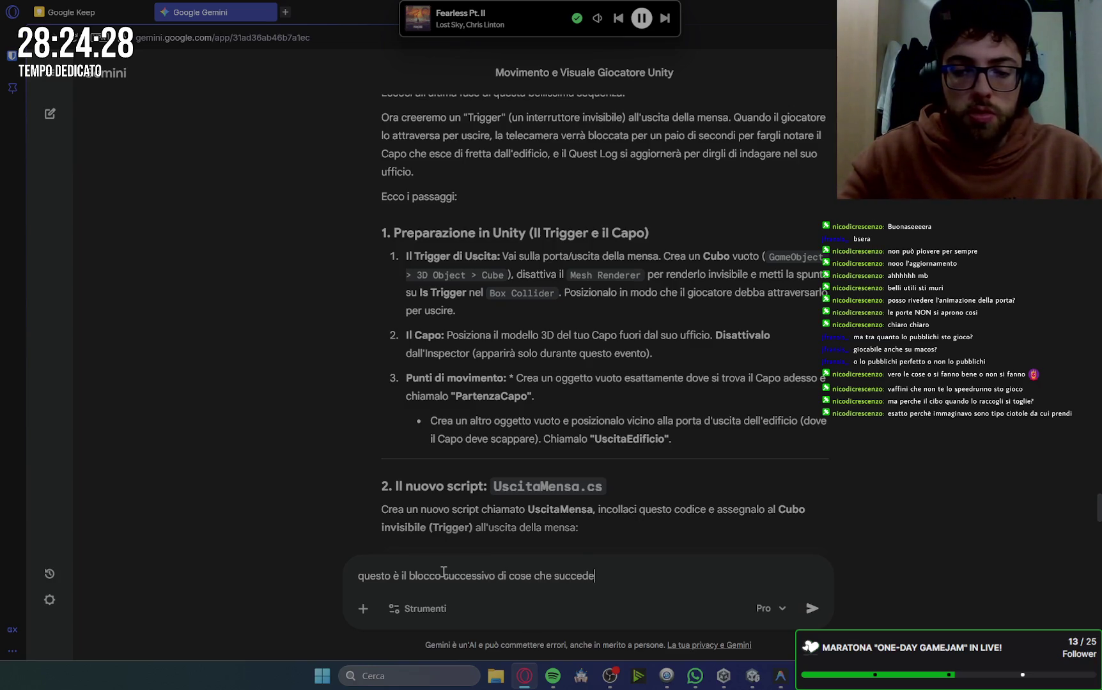
key("BackSpace")
type("ono")
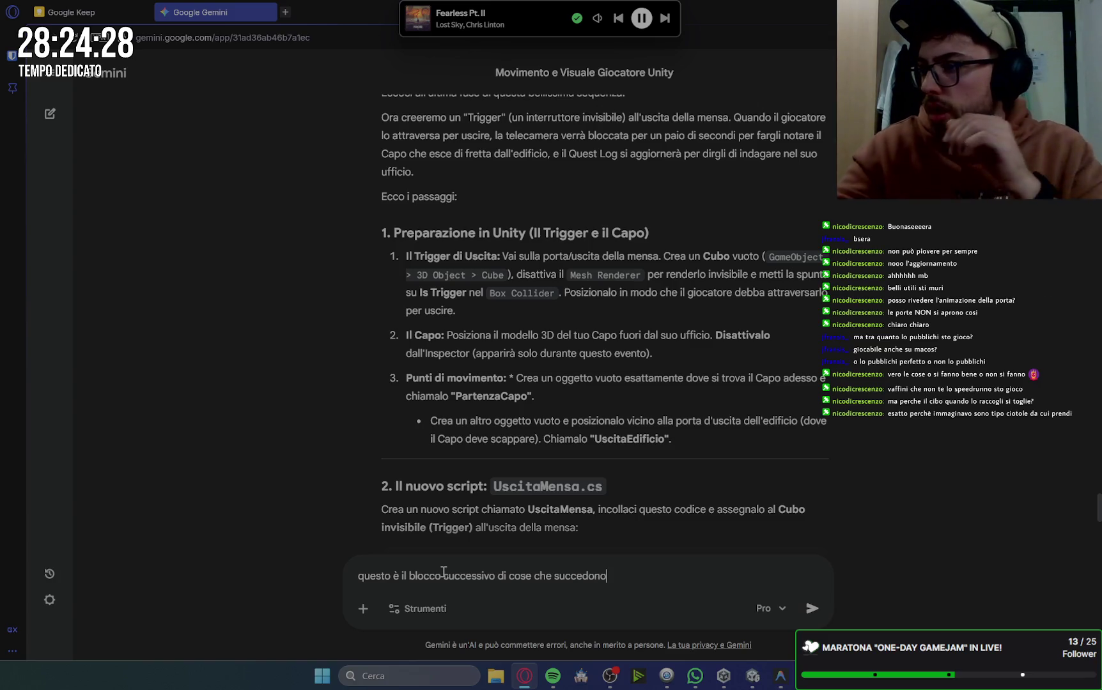
type(":")
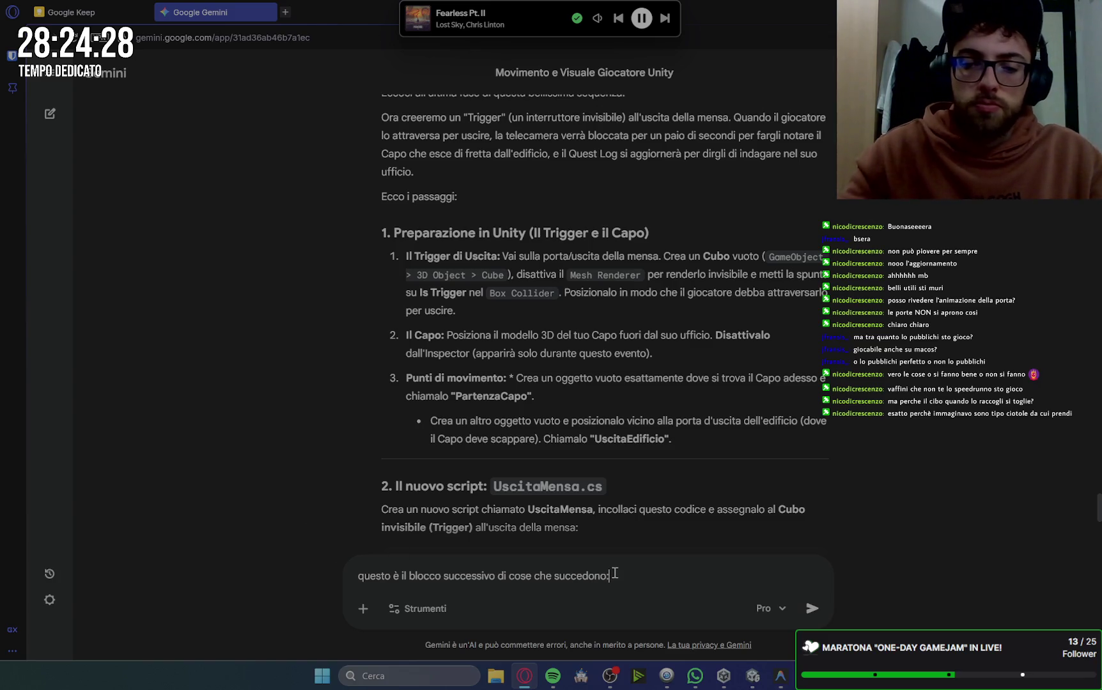
key("shift+Return")
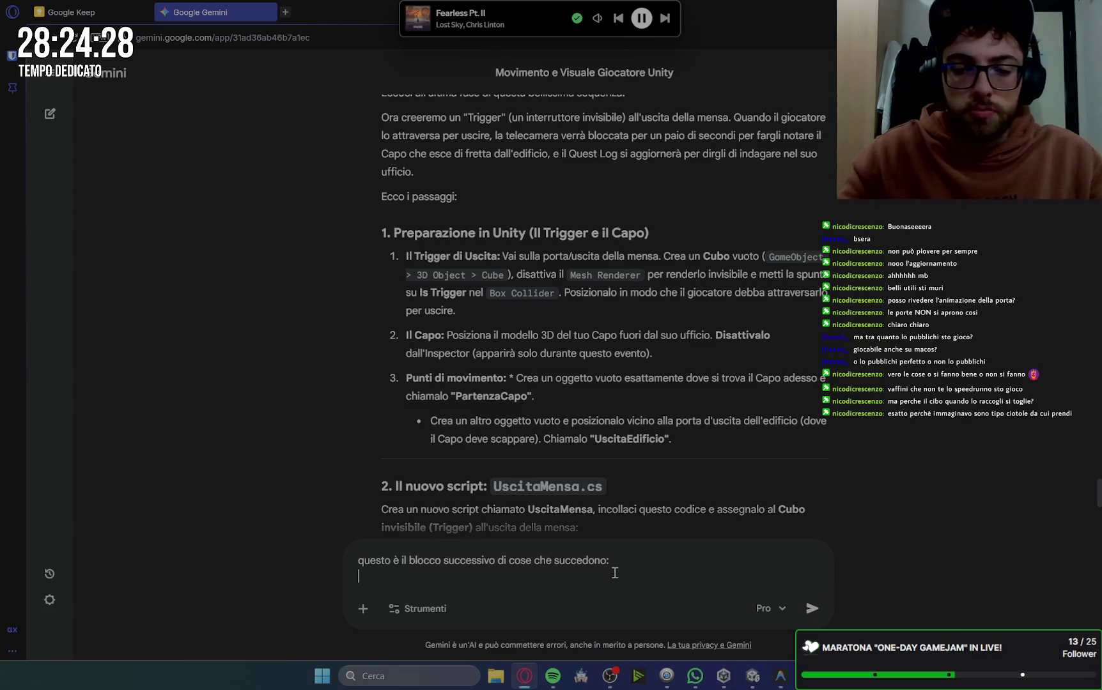
key("ctrl+v")
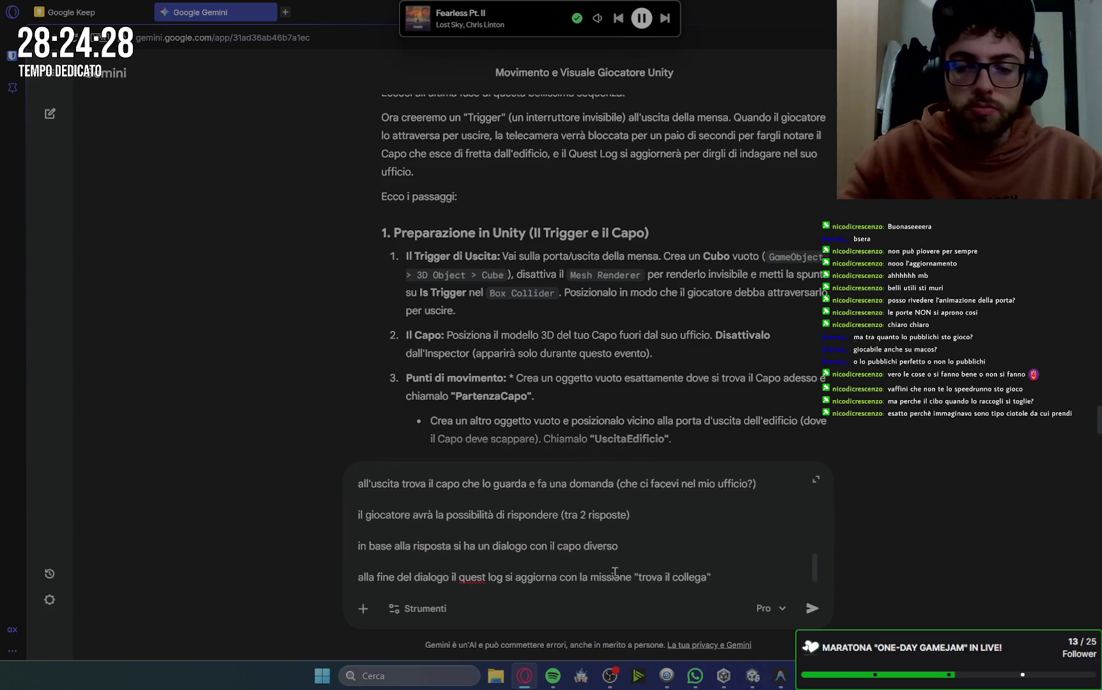
type("chiara")
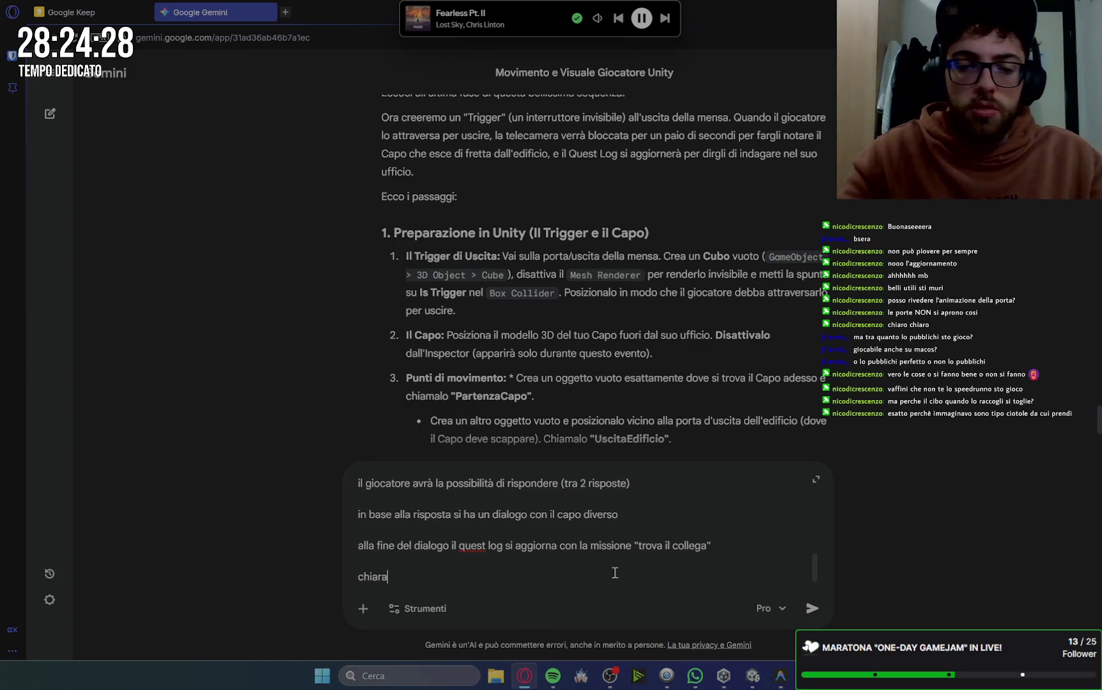
type("mente fai u")
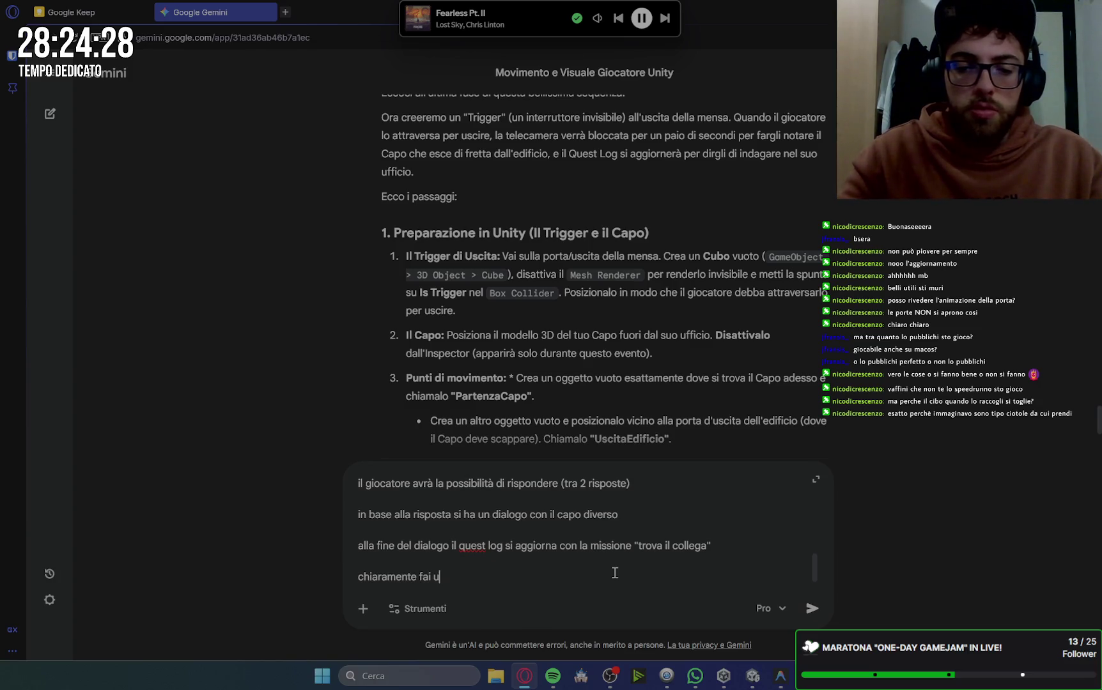
type("na cosa per volta")
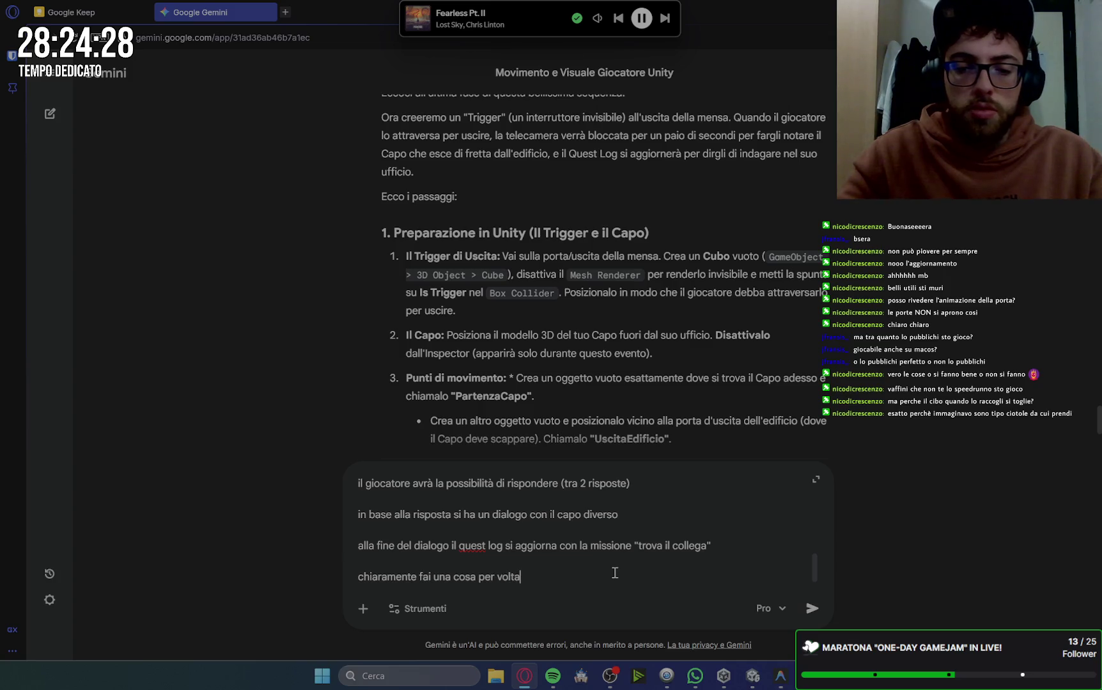
left_click(72, 13)
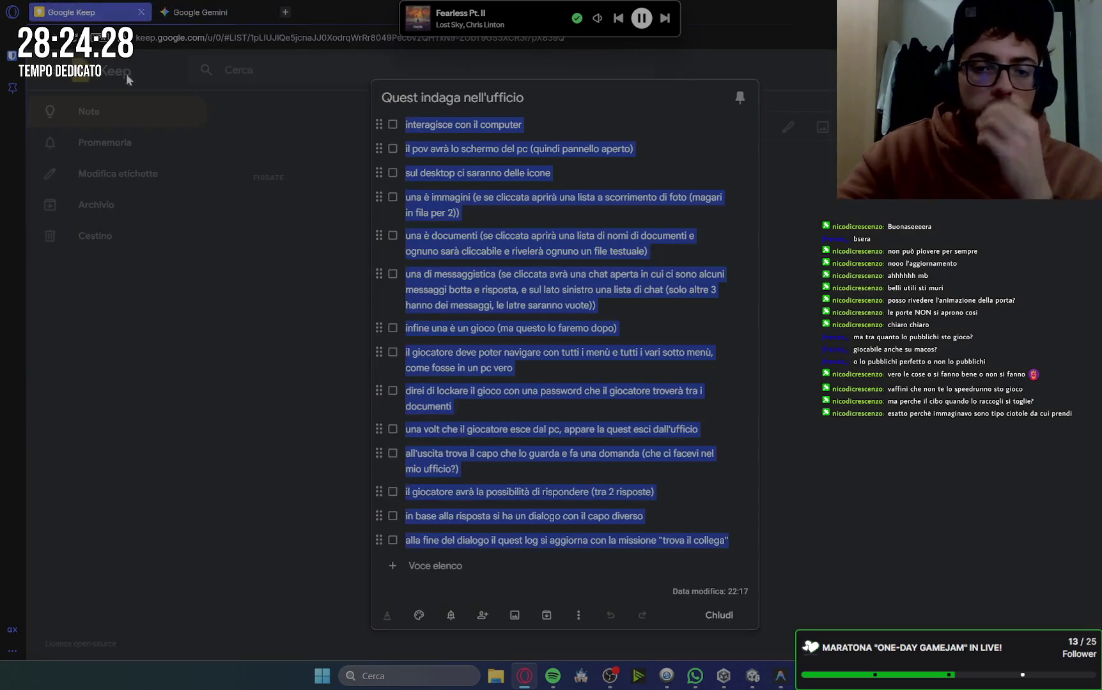
Add 'sulla destra' and 'cliccabili' to the messaging item and fix the typo 'latre'.
left_click(562, 120)
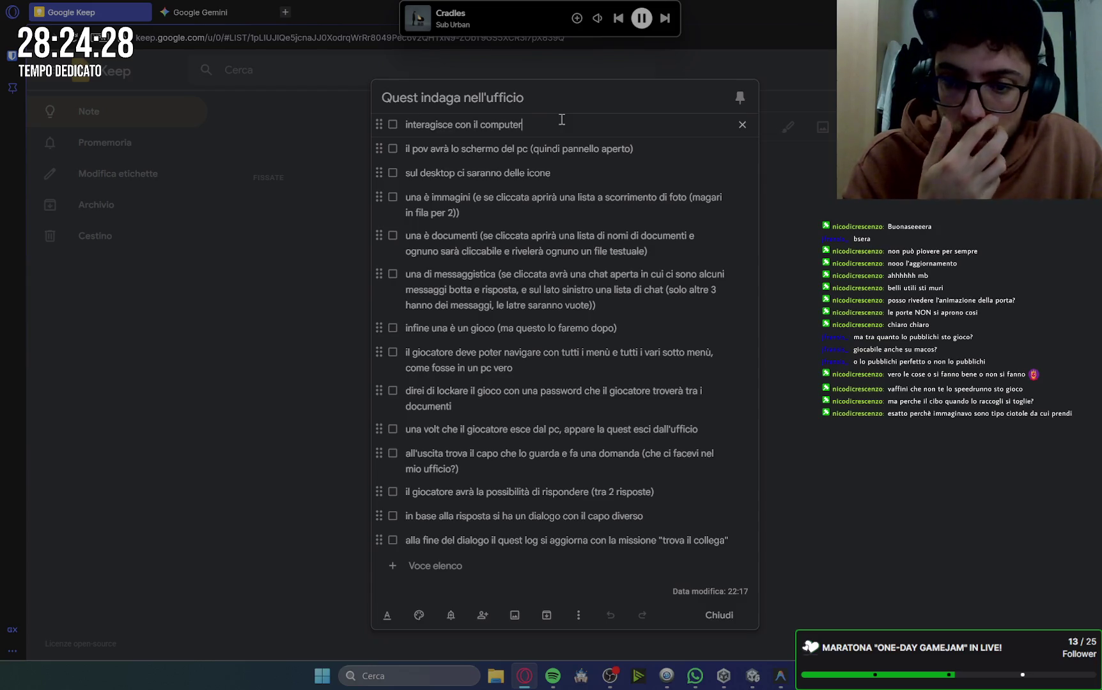
left_click(638, 275)
type("sulla destra")
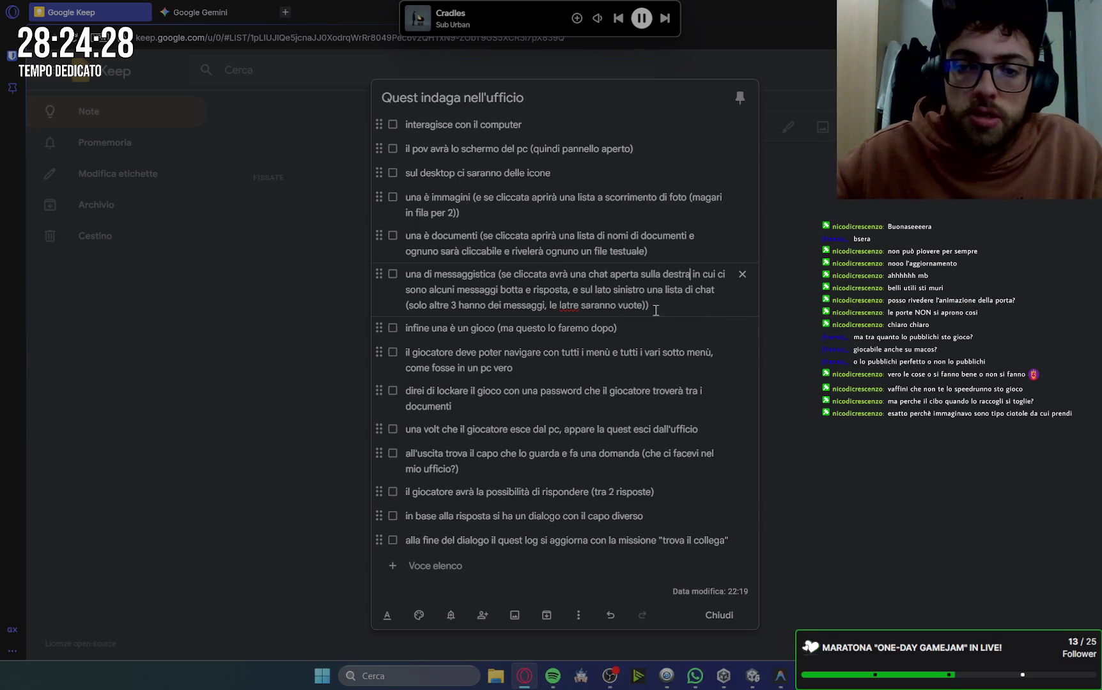
left_click(566, 305)
key("BackSpace")
type("a")
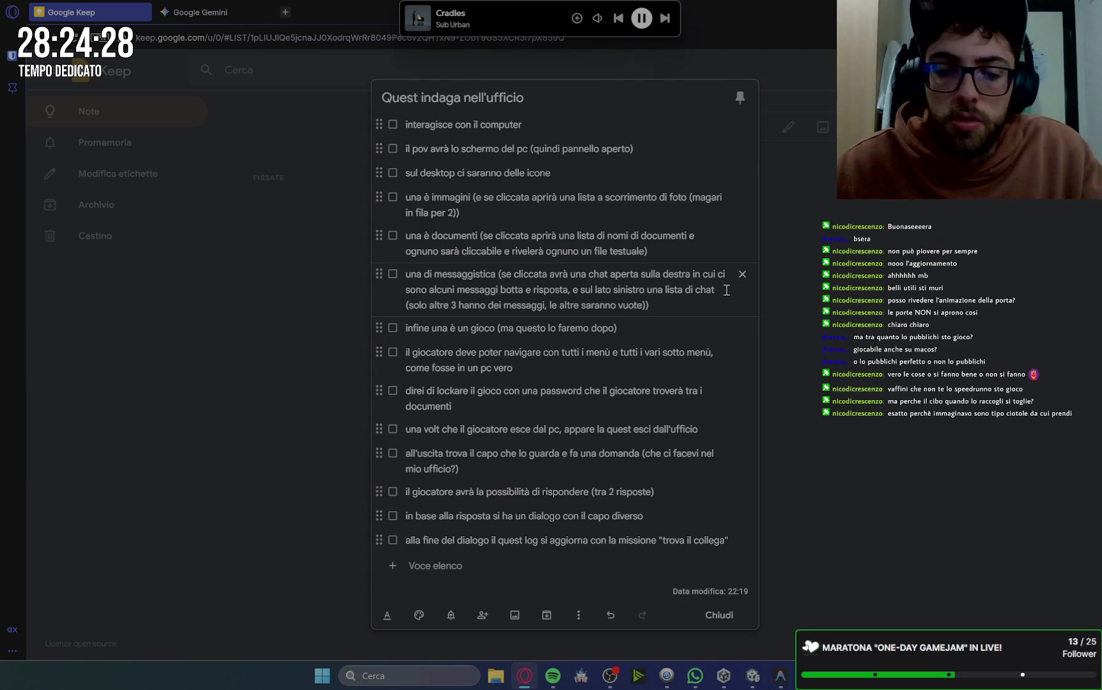
key("Home")
type("cliccabili")
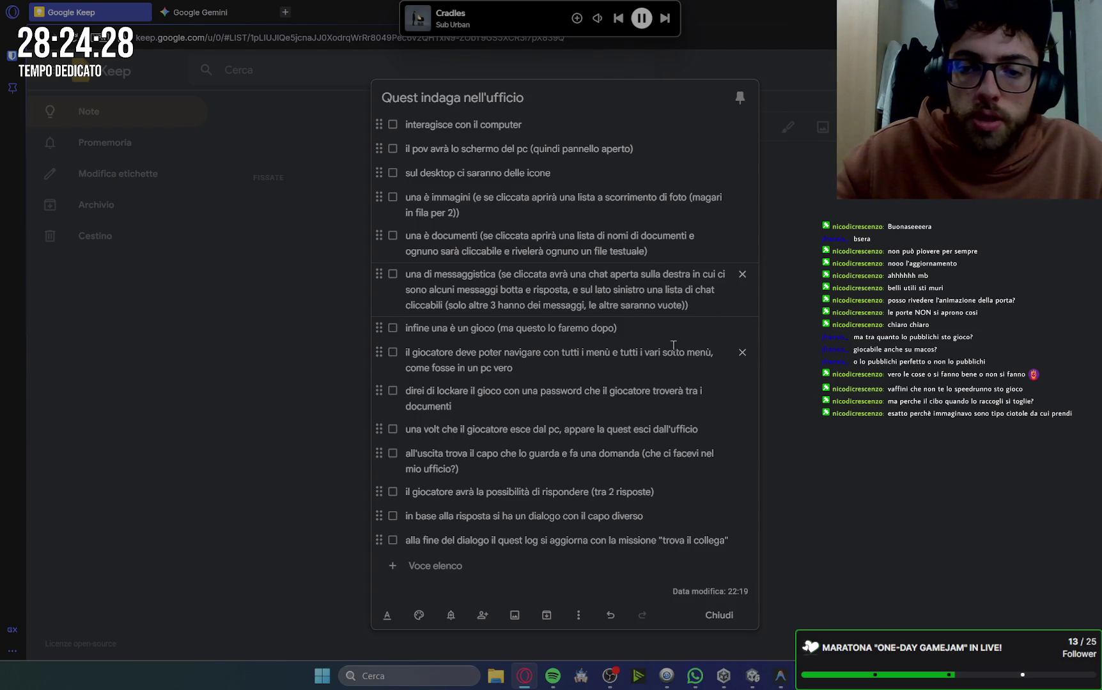
mouse_move(602, 20)
left_click(625, 24)
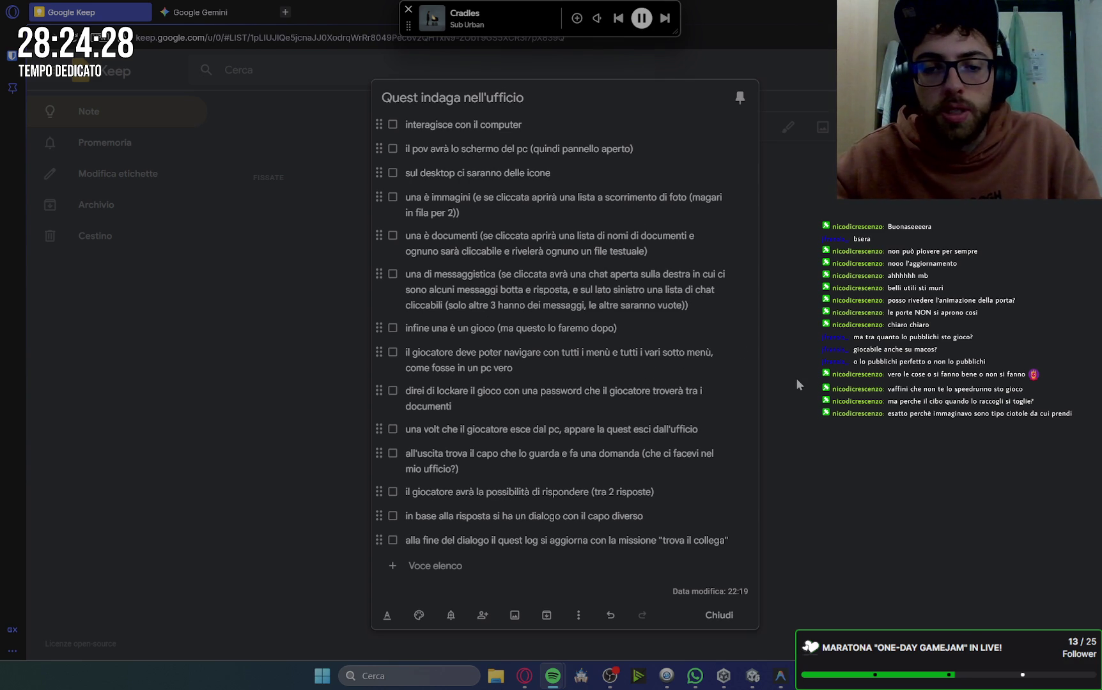
Correct 'volt' to 'volta' in the leaving-the-PC item.
left_click(444, 429)
type("a")
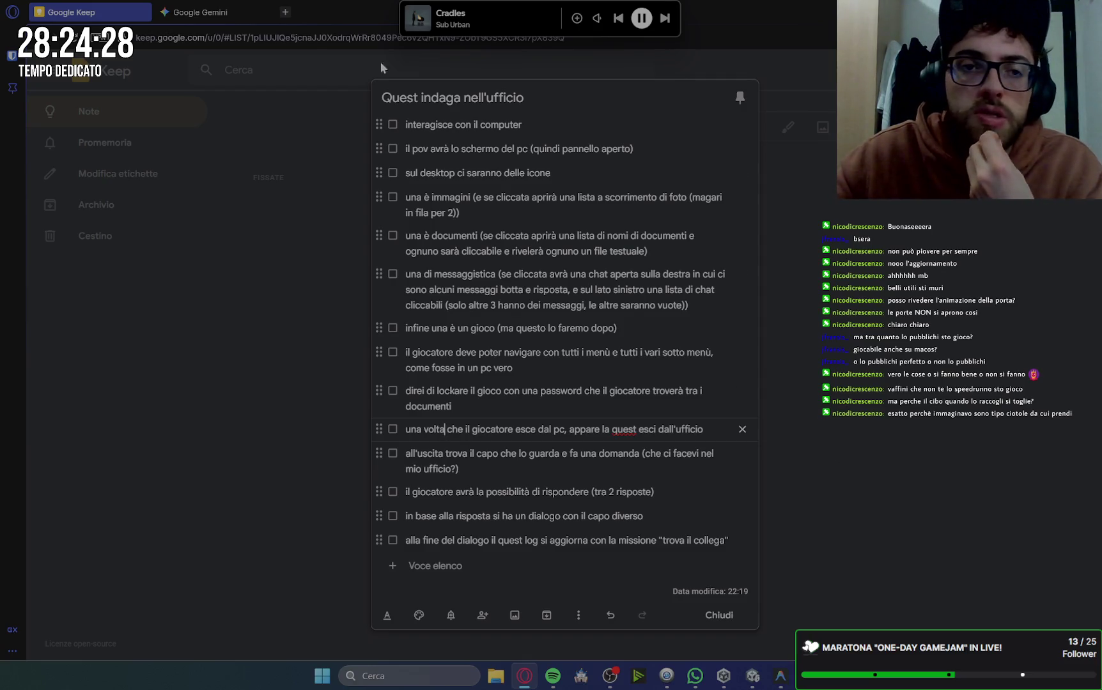
left_click(201, 12)
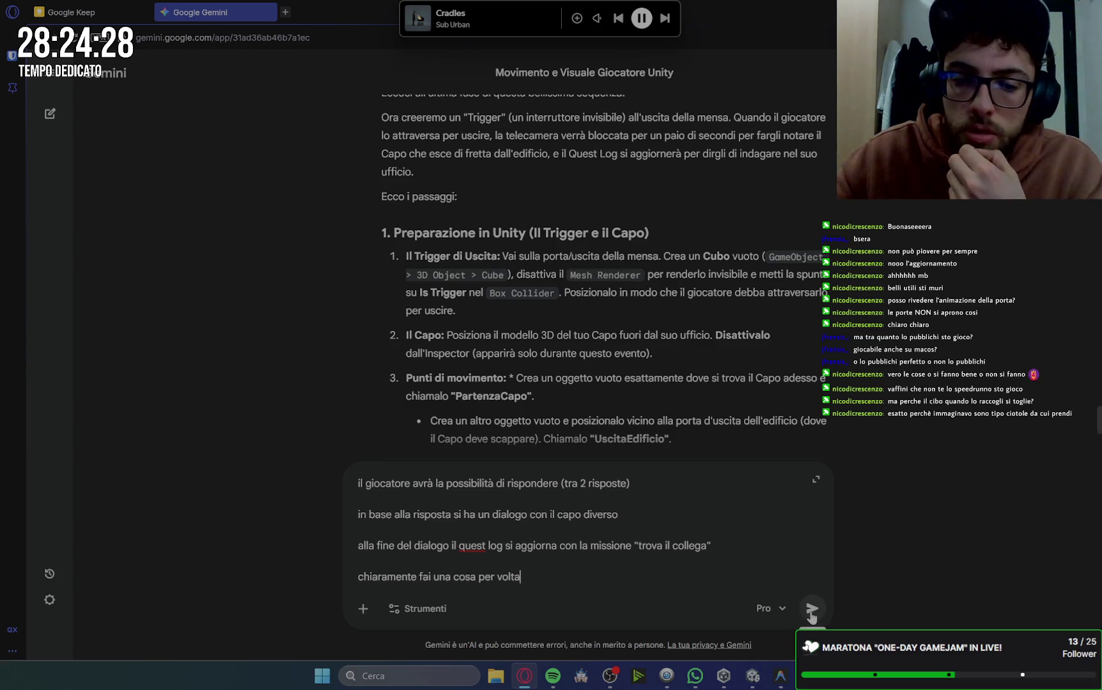
Finish the prompt with 'e aspetta il mio via.' and send it to Gemini.
left_click(635, 570)
type("e a")
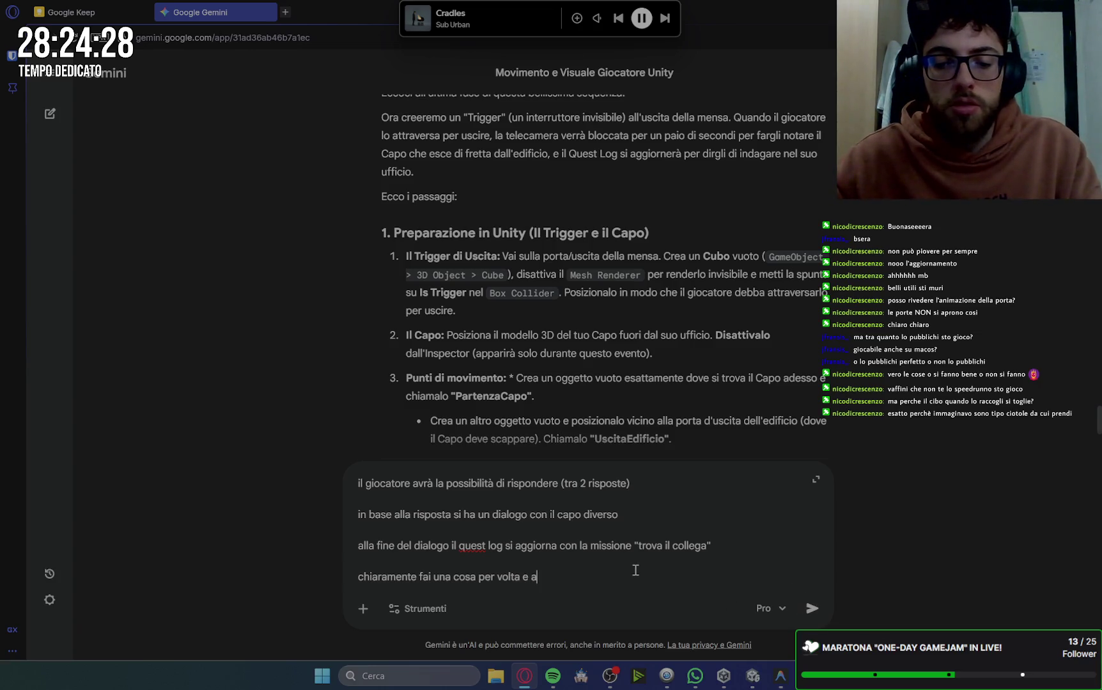
type("spetta il ")
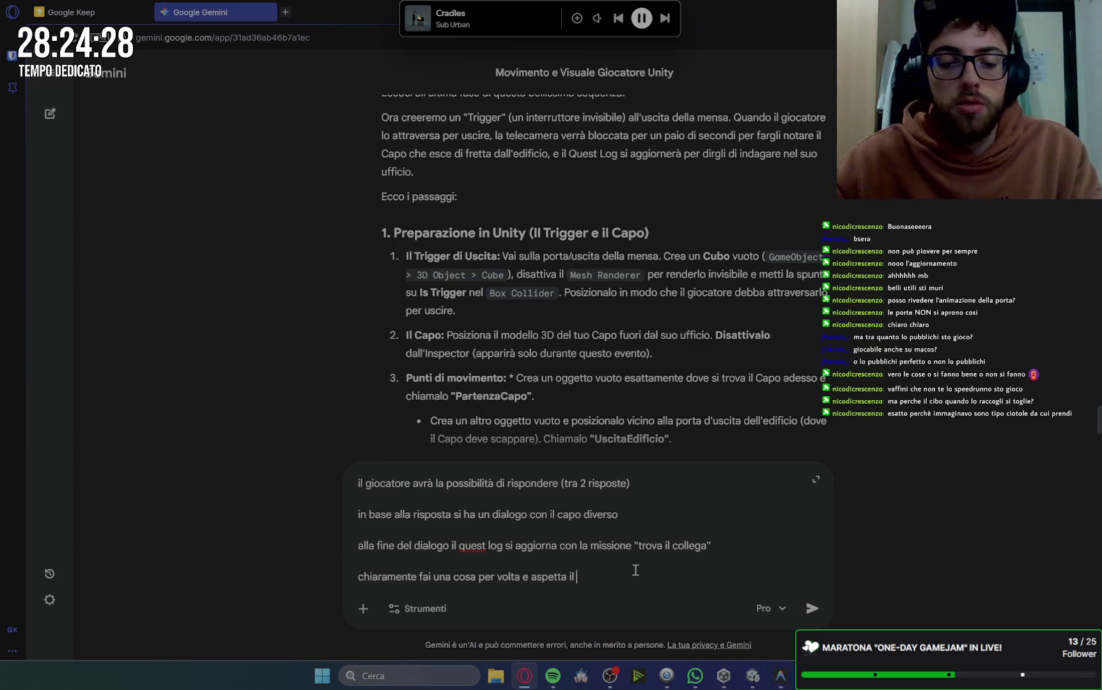
type("mio via. ")
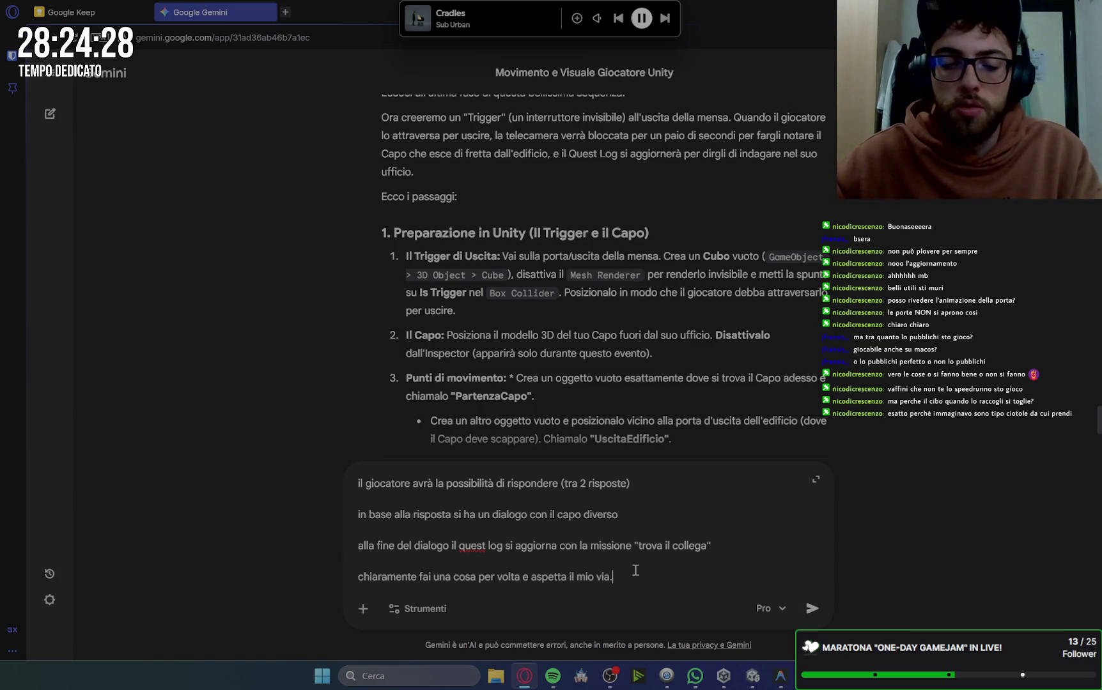
type("mi racco")
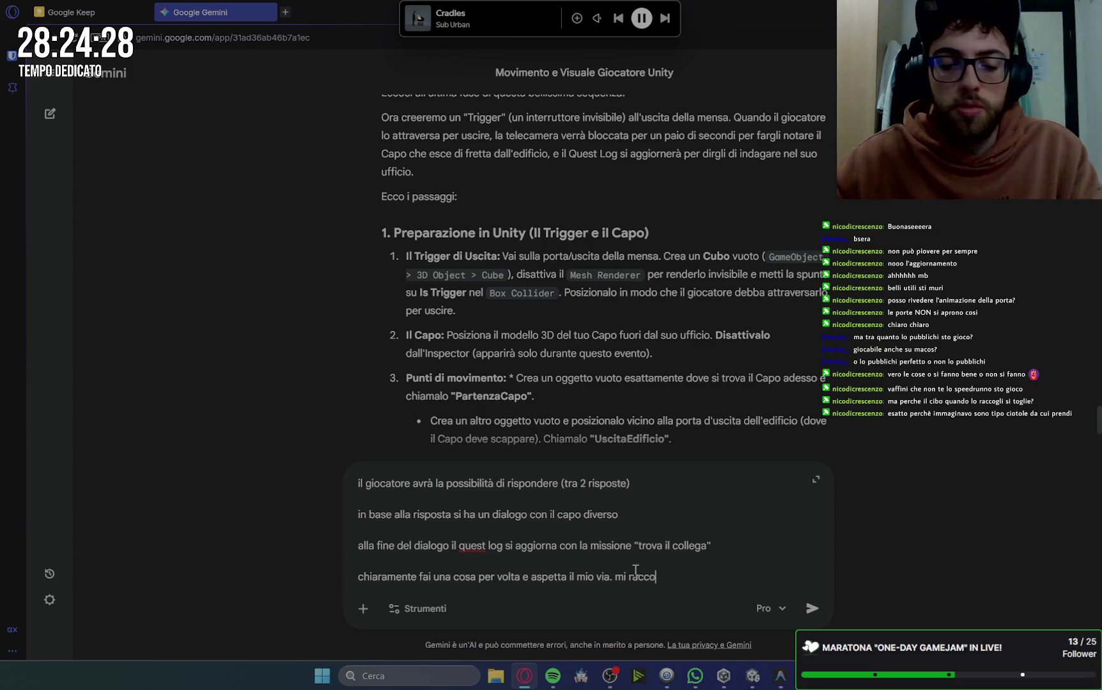
type("mando")
key("BackSpace")
key("BackSpace")
key("BackSpace")
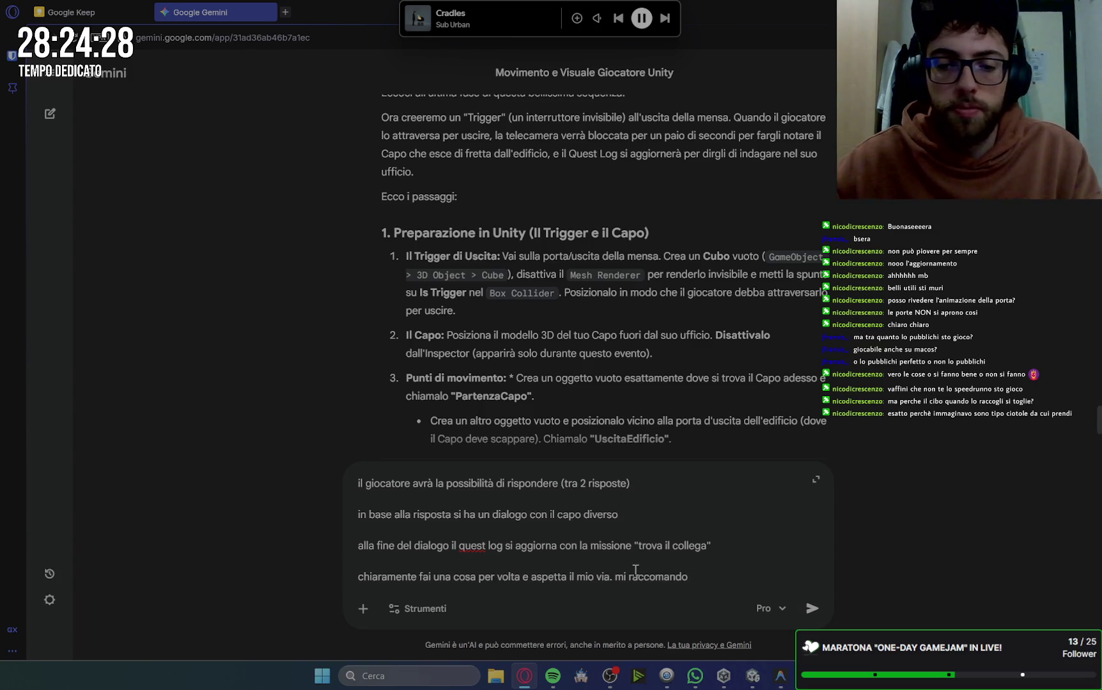
key("Return")
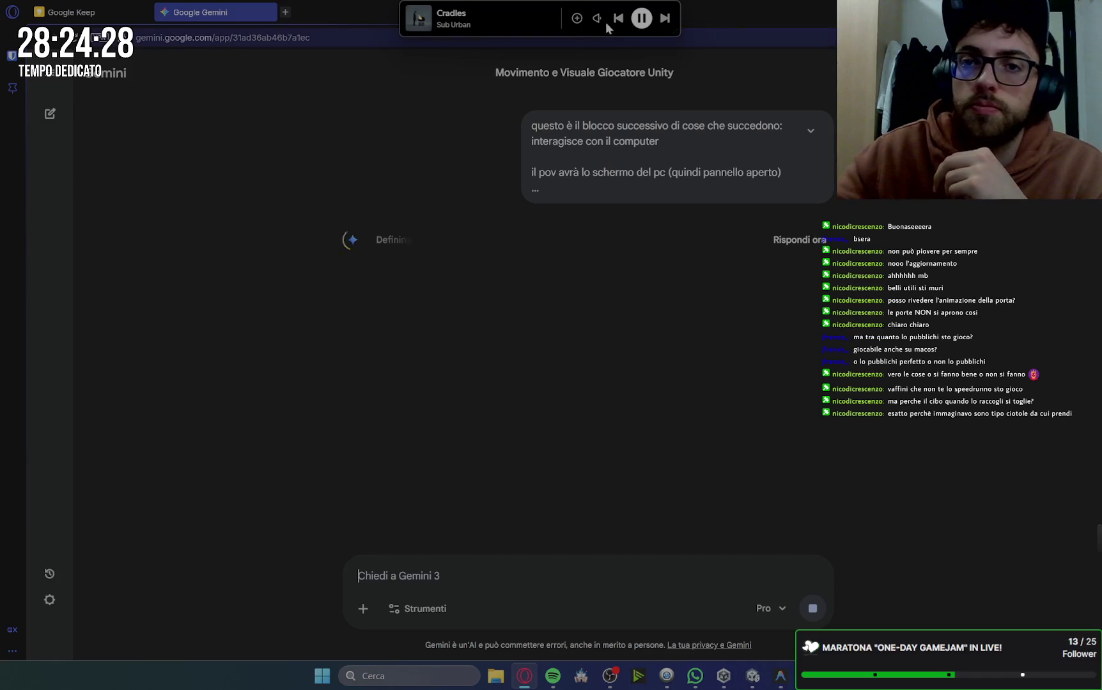
Let Gemini finish its Passo 1 reply with the updated QuestManager.cs script.
left_click(637, 22)
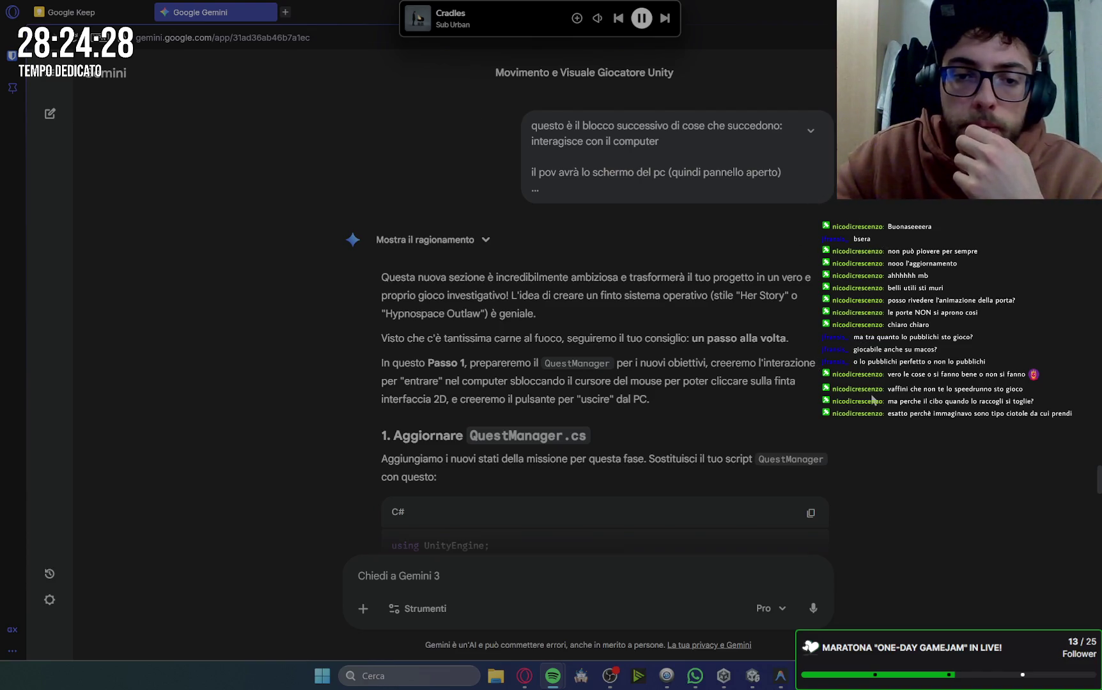
scroll(871, 400, "down", 2)
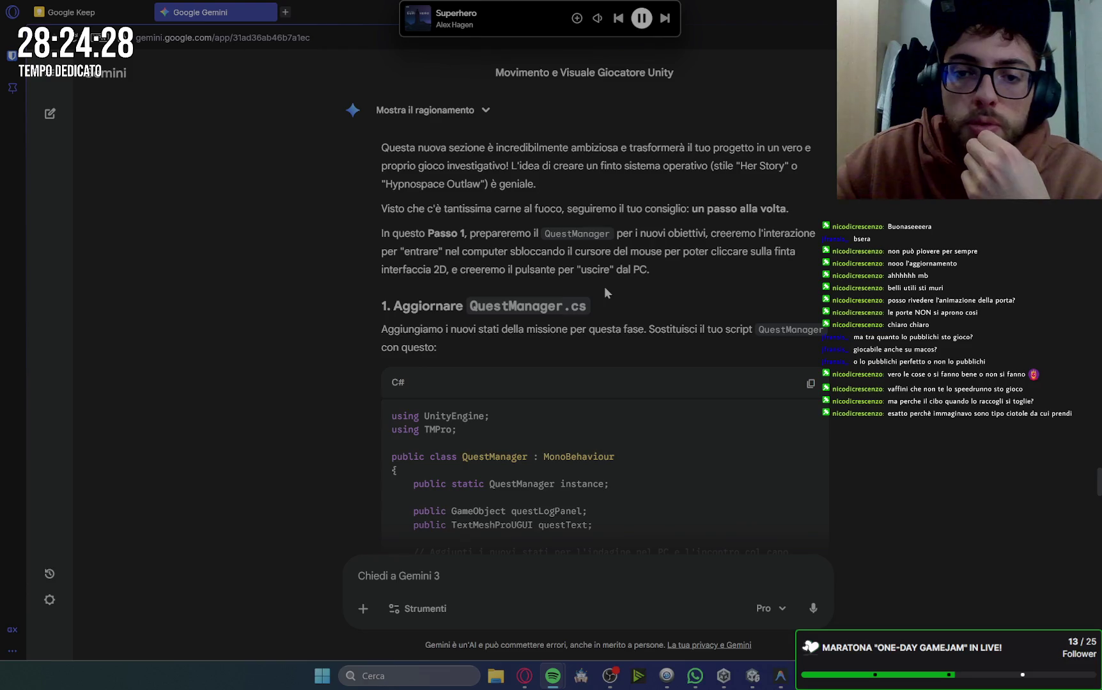
scroll(772, 343, "down", 2)
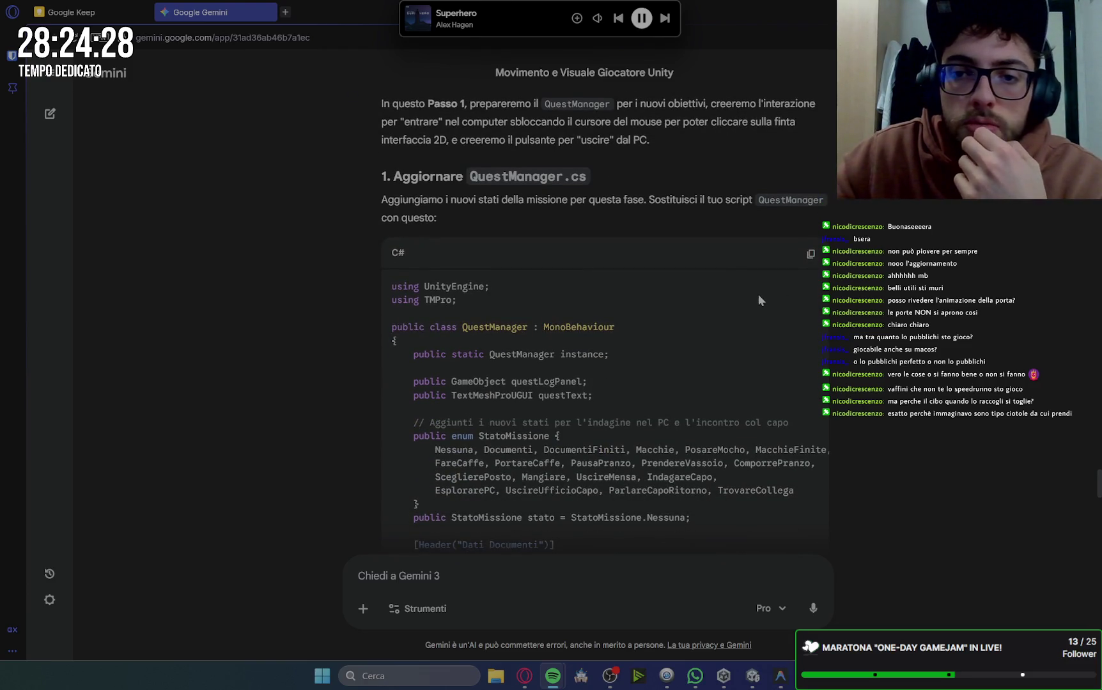
scroll(758, 295, "down", 3)
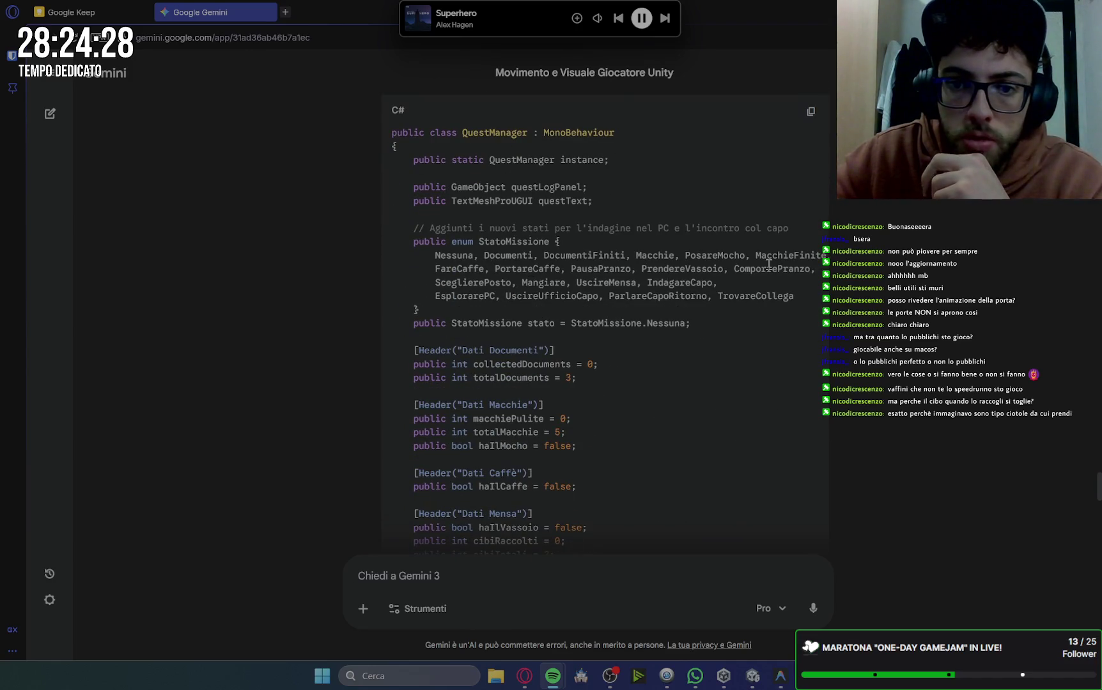
left_click(415, 226)
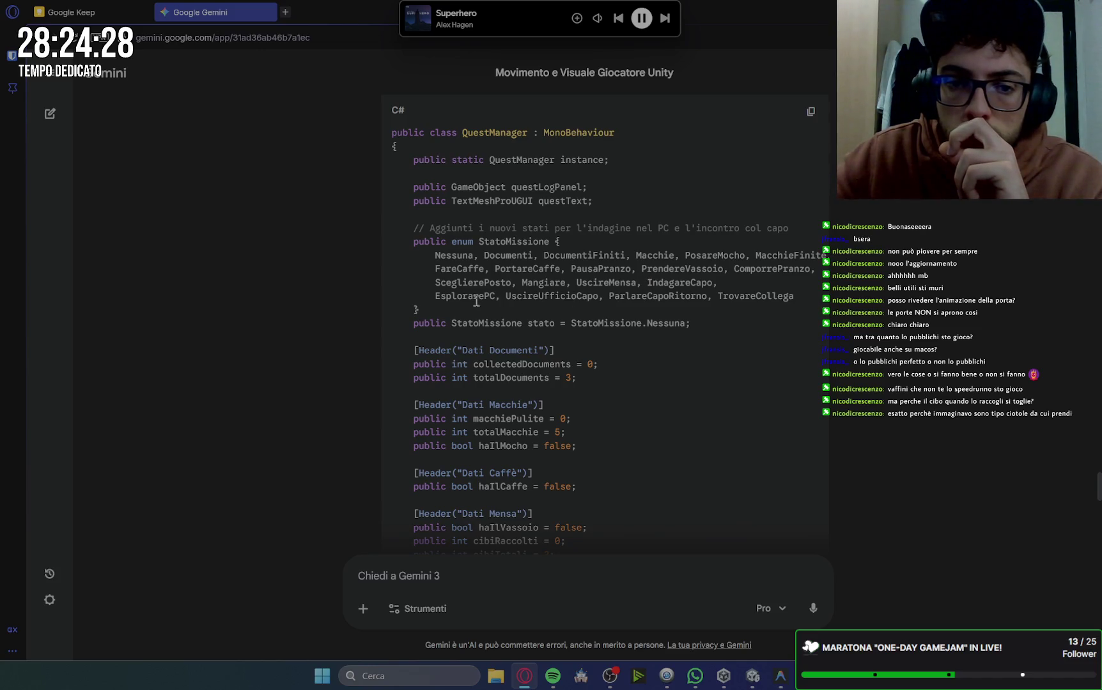
mouse_move(435, 296)
left_mouse_down()
mouse_move(828, 300)
mouse_move(654, 291)
left_mouse_up()
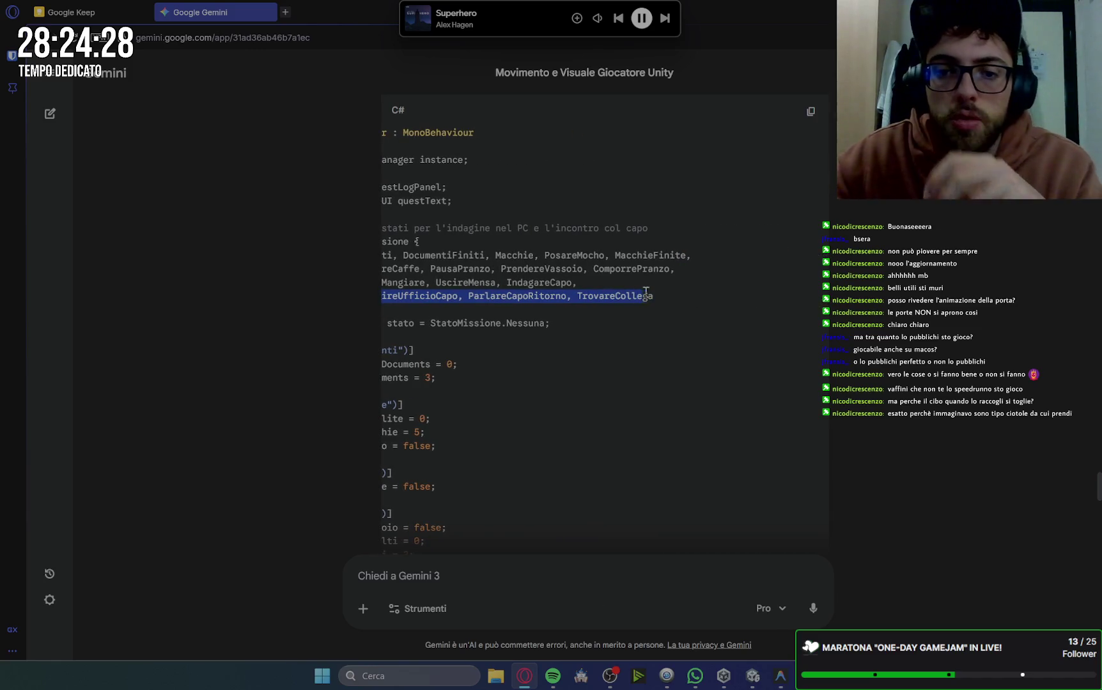
In QuestManager.cs, append the new investigation states after IndagareCapo in StatoMissione.
key("alt+Tab")
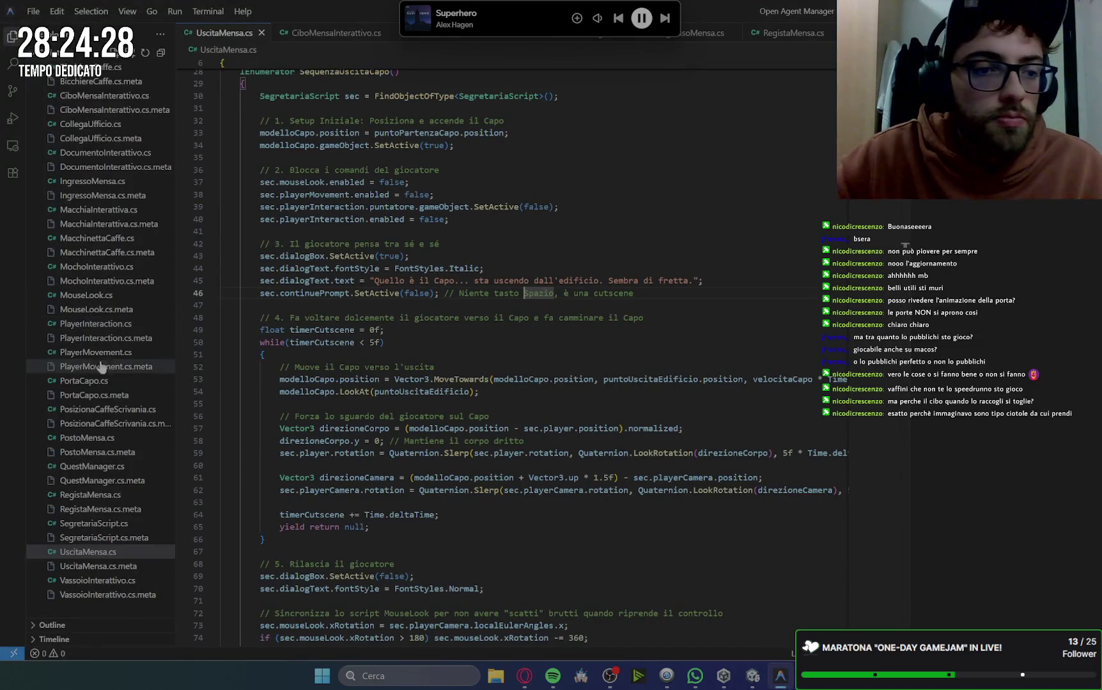
left_click(86, 468)
scroll(588, 298, "up", 12)
scroll(588, 297, "up", 8)
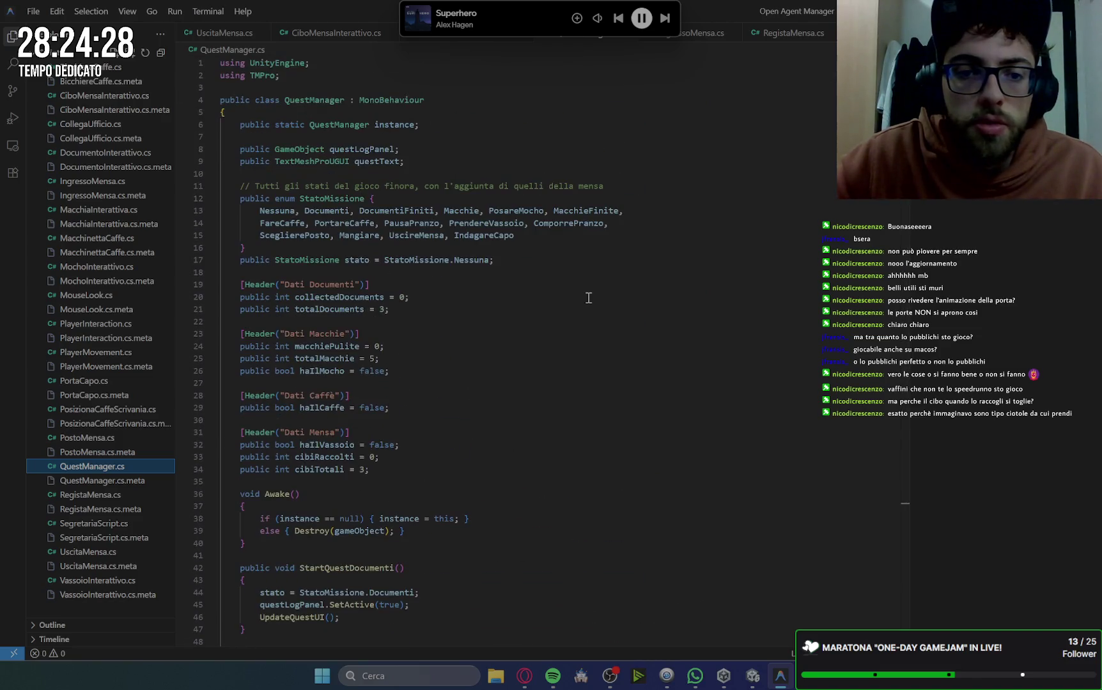
left_click(519, 236)
key("BackSpace")
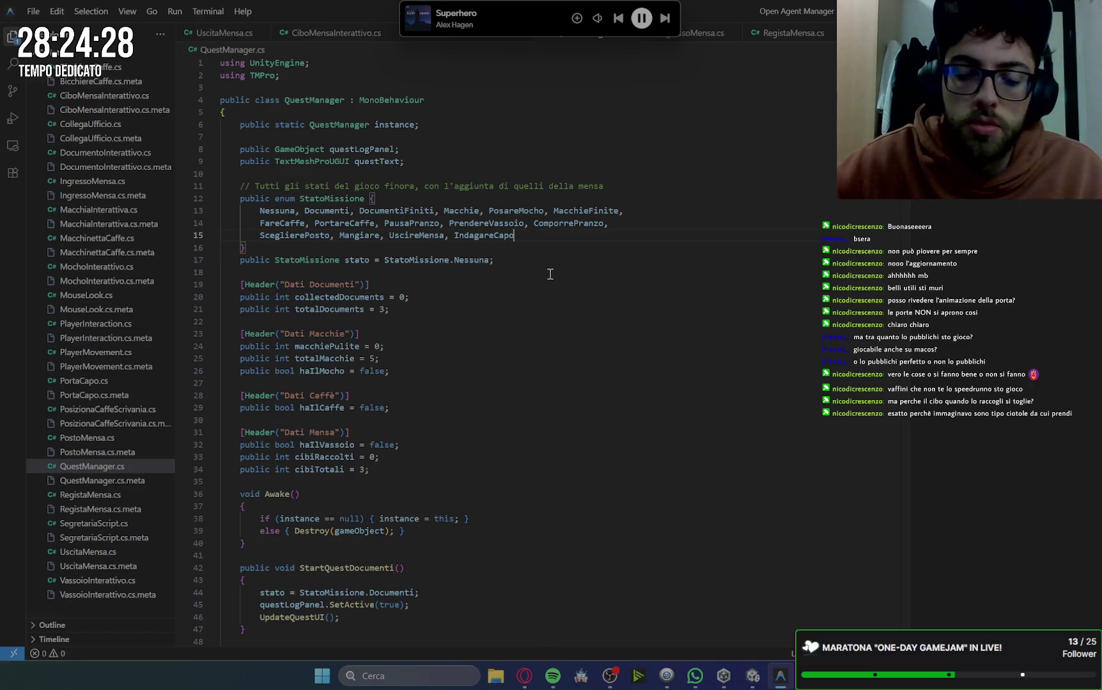
type(",")
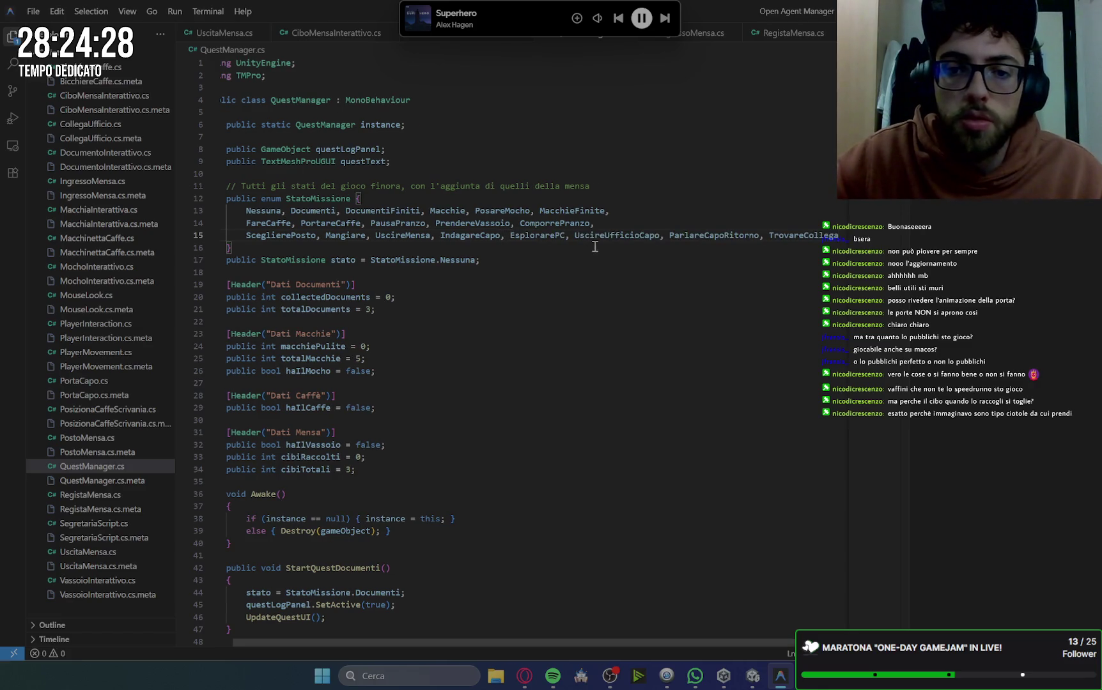
Wrap the enum so UscireUfficioCapo through TrovareCollega continue on a new line.
double_click(671, 235)
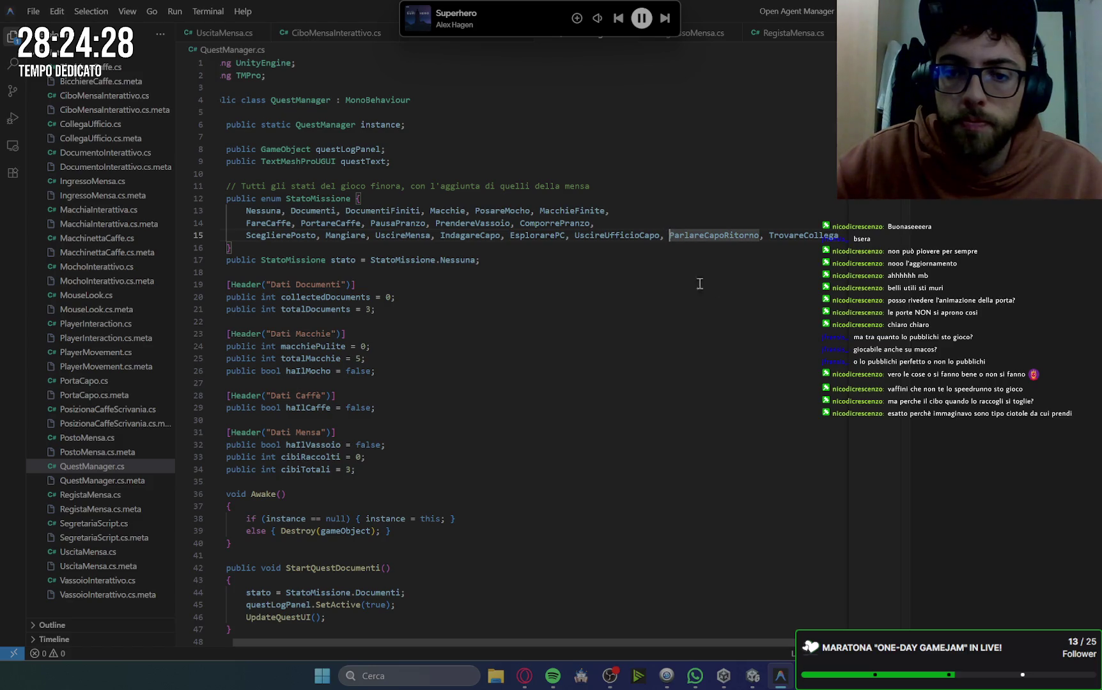
left_click(572, 235)
key("Return")
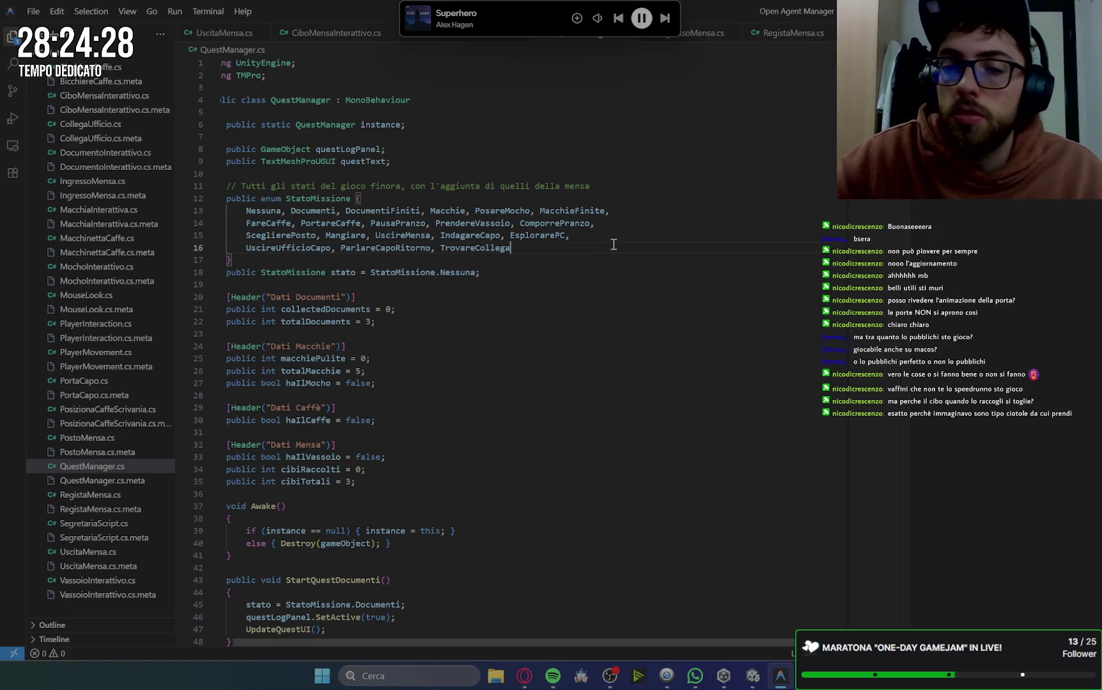
left_click(613, 245)
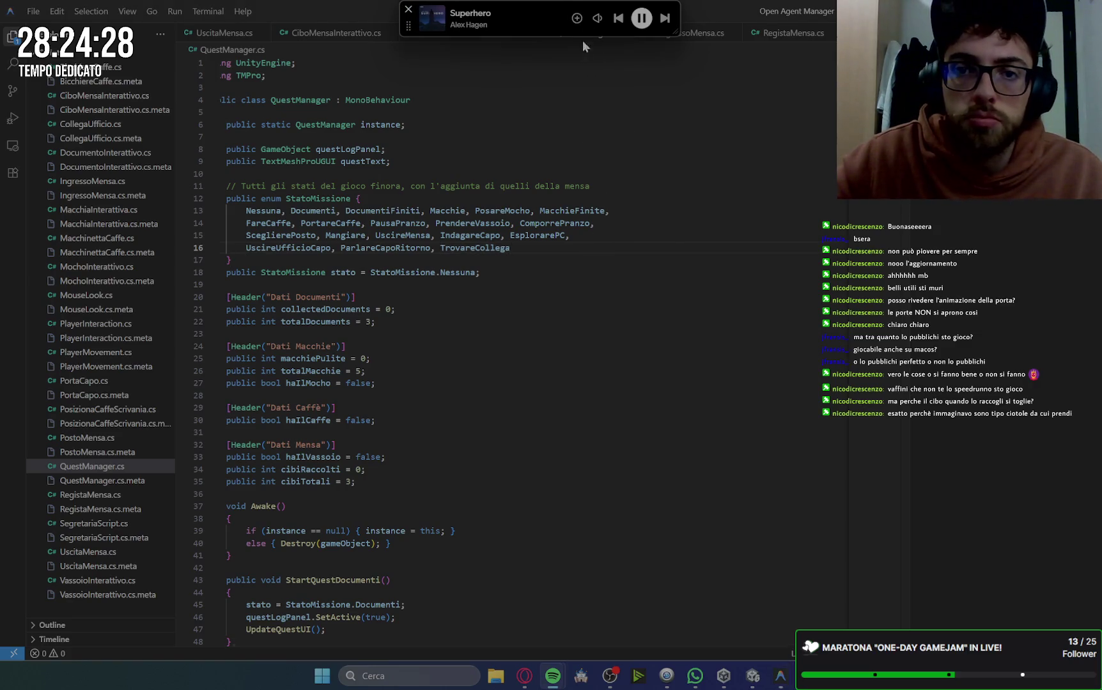
left_click(577, 18)
left_click(631, 240)
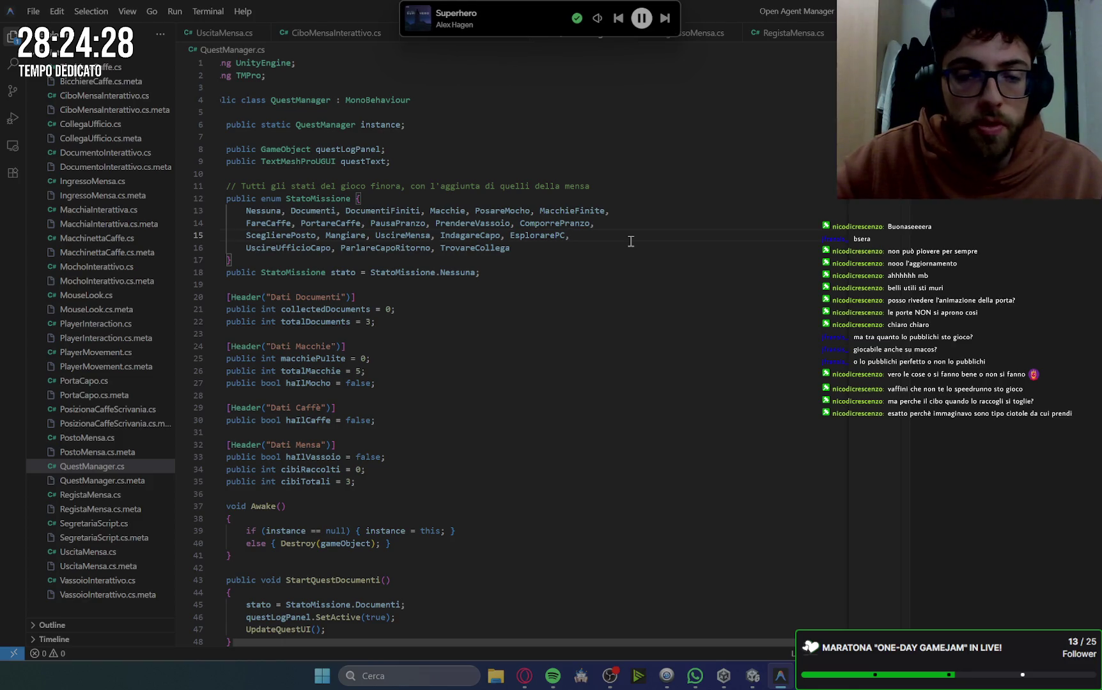
key("super+2")
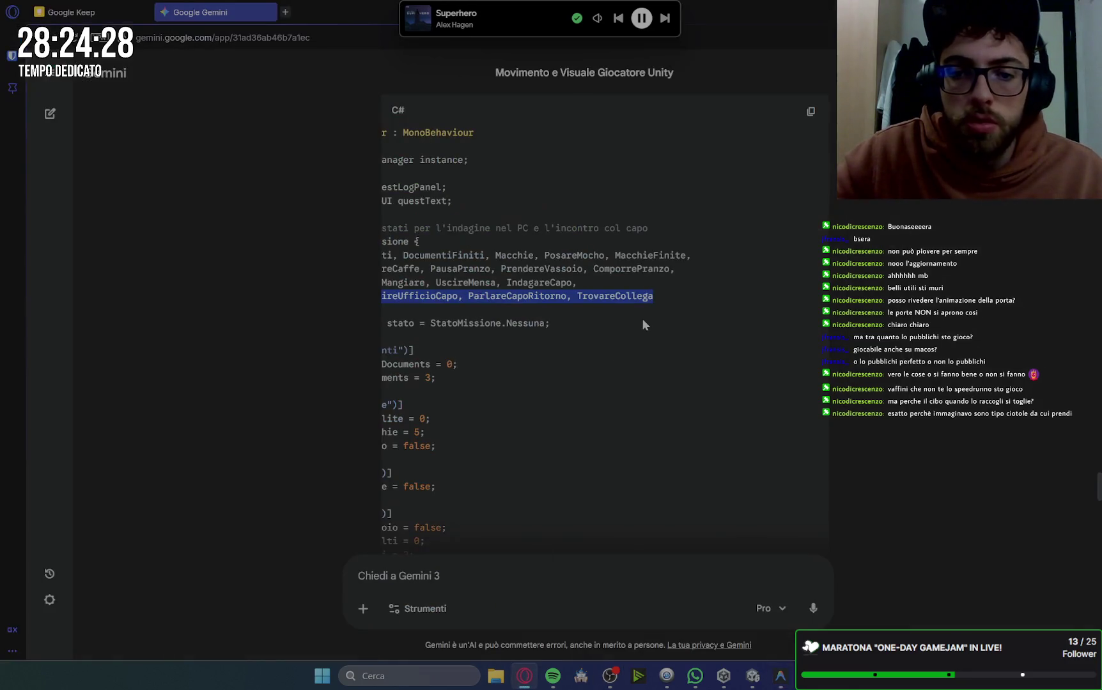
Paste Gemini's four new case lines below the IndagareCapo case in UpdateQuestUI.
scroll(665, 421, "down", 5)
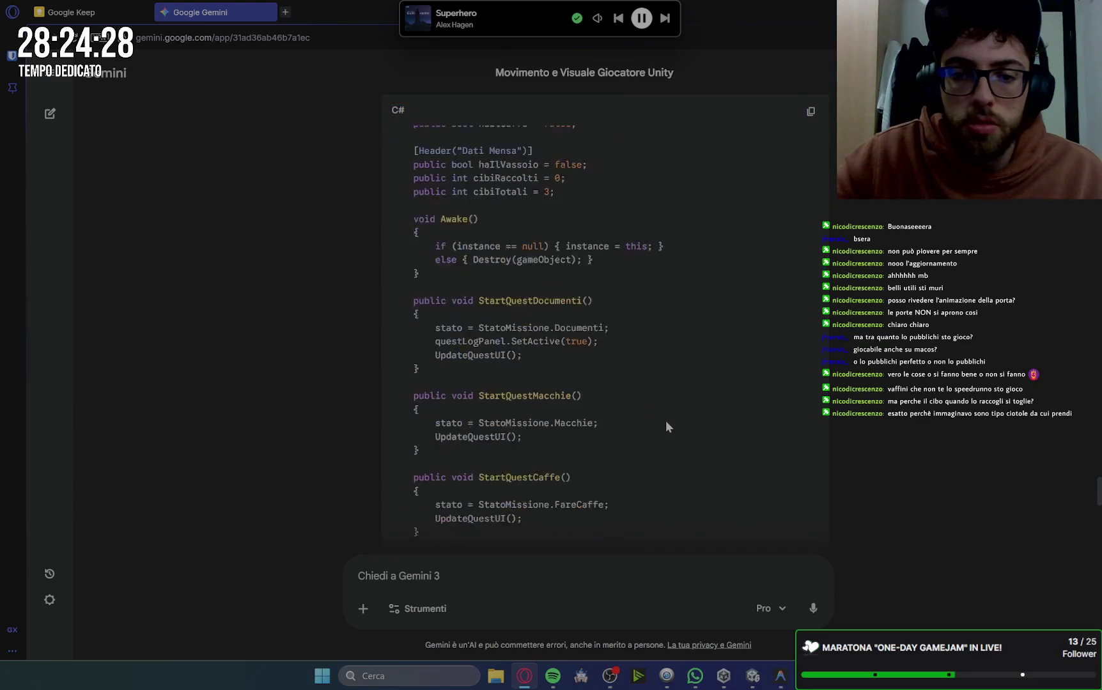
scroll(665, 421, "down", 6)
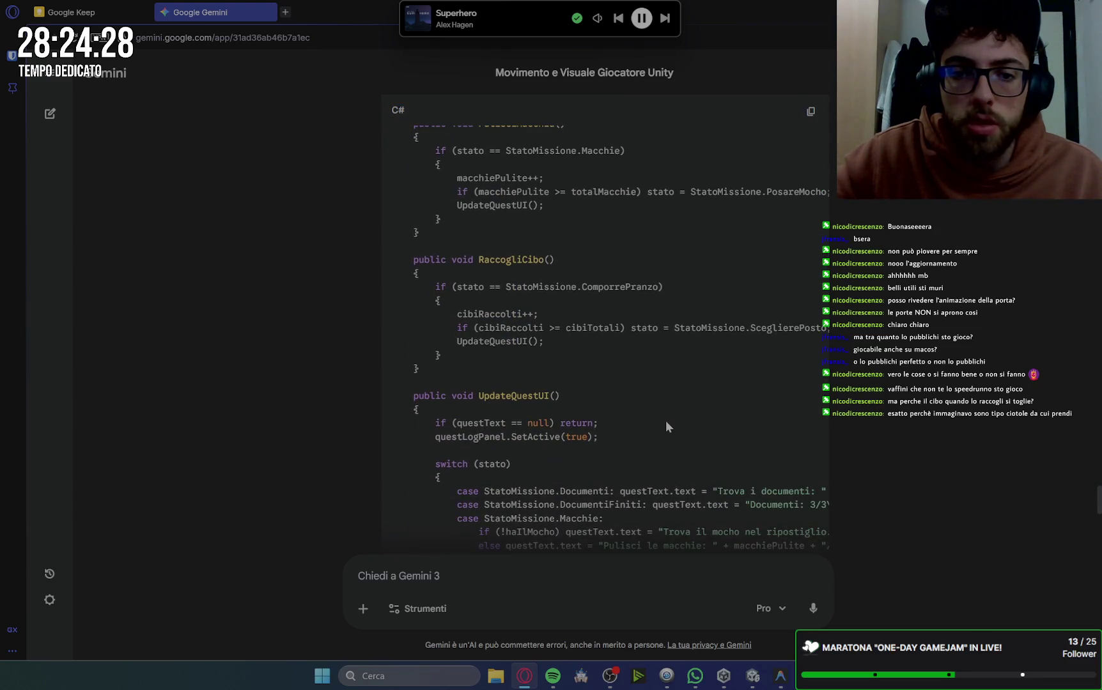
scroll(665, 421, "down", 4)
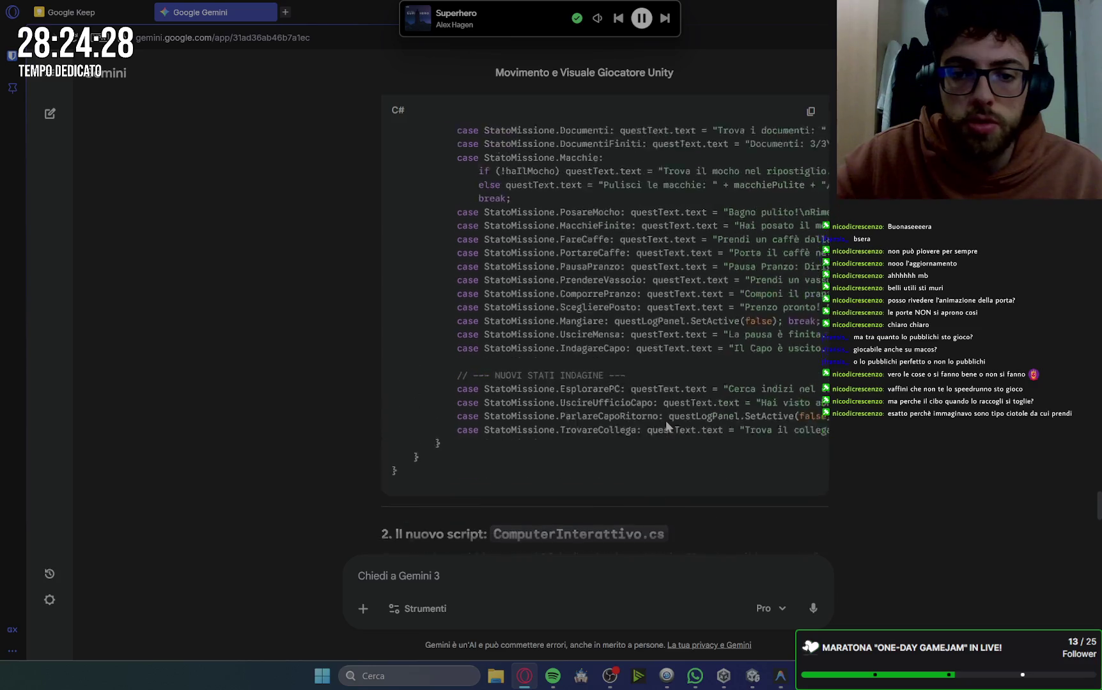
mouse_move(457, 427)
left_mouse_down()
mouse_move(579, 474)
mouse_move(832, 462)
mouse_move(726, 470)
left_mouse_up()
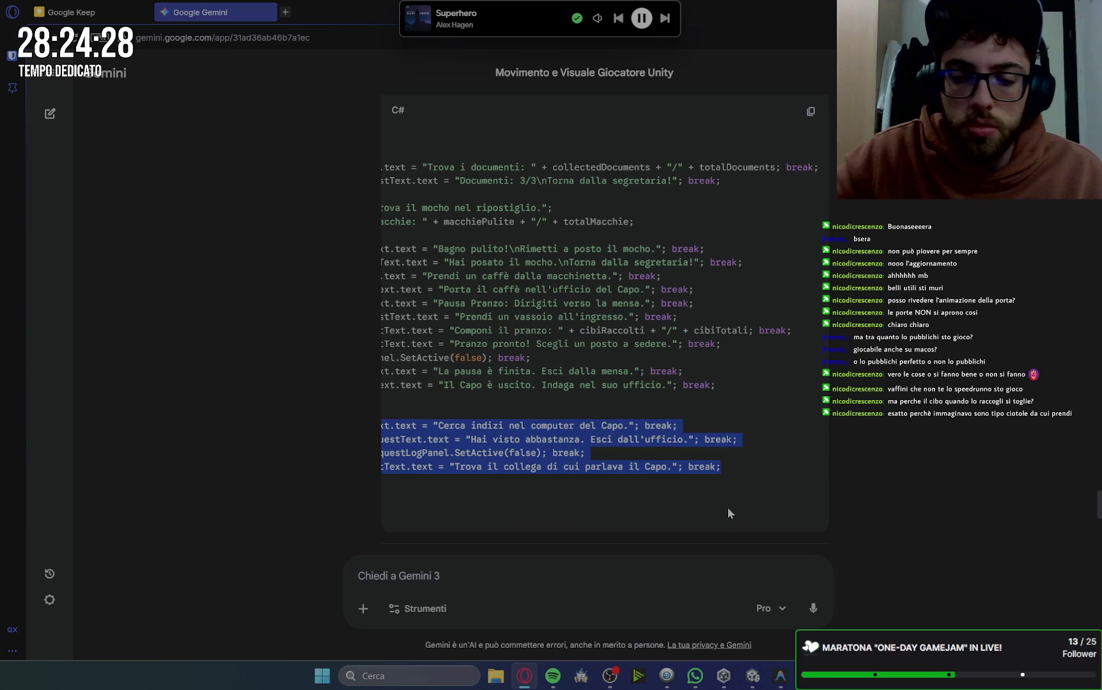
left_click(780, 675)
scroll(521, 481, "down", 20)
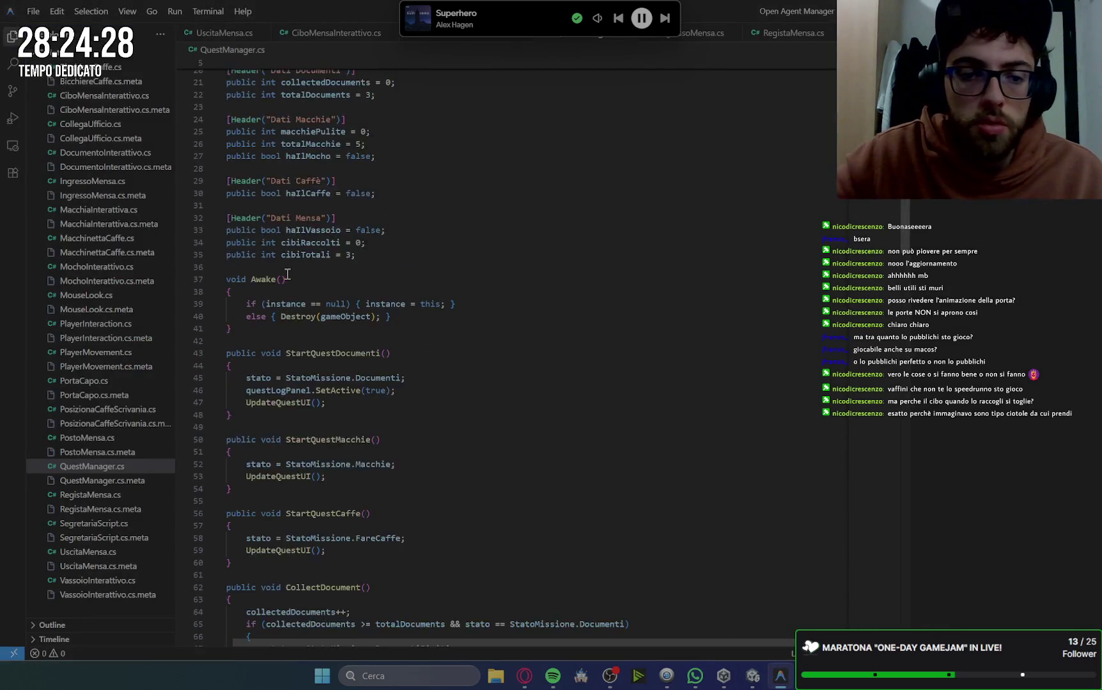
key("ctrl+v")
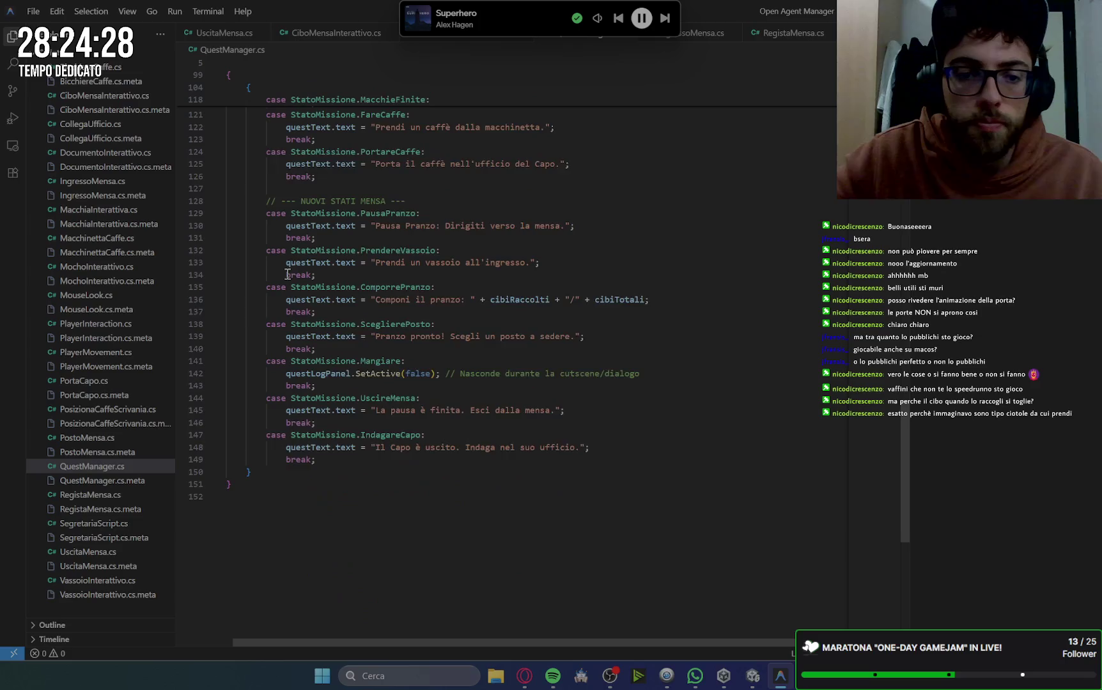
scroll(287, 275, "down", 1)
left_click(330, 430)
key("Return")
type("case StatoMissione.EsplorarePC: questText.text = \"Cerca indizi nel computer del Capo.\"; break;             case StatoMissione.UscireUfficioCapo: questText.text = \"Hai visto abbastanza. Esci dall'ufficio.\"; break;             case StatoMissione.ParlareCapoRitorno: questLogPanel.SetActive(false); break;             case StatoMissione.TrovareCollega: questText.text = \"Trova il collega di cui parlava il Capo.\"; break;")
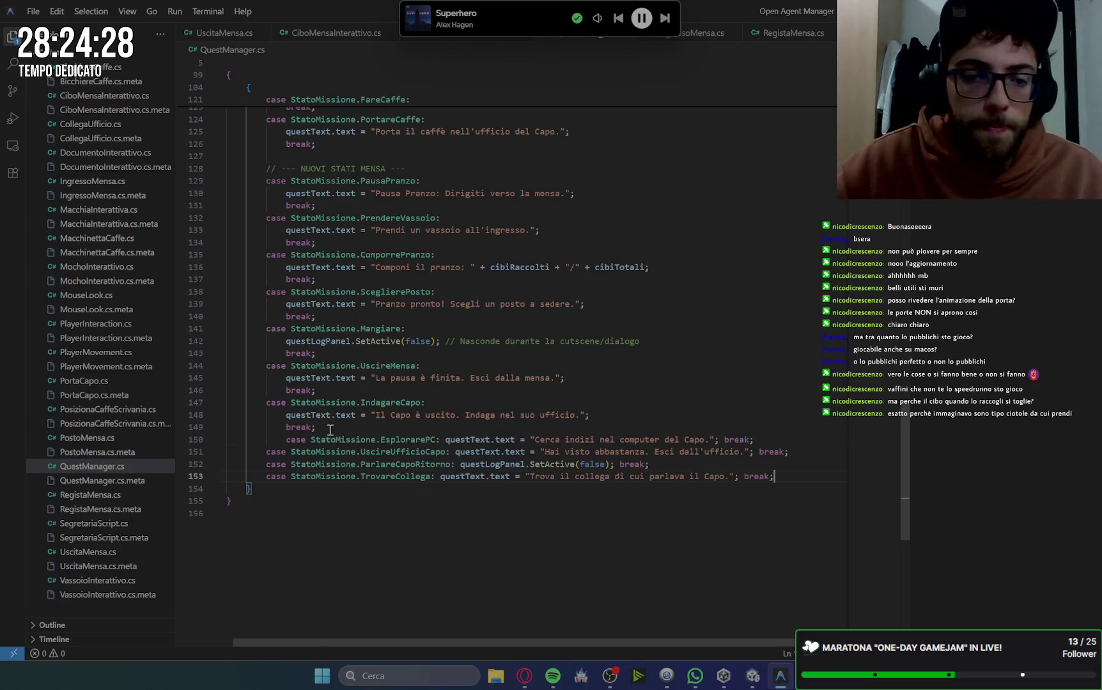
left_click(286, 440)
key("BackSpace")
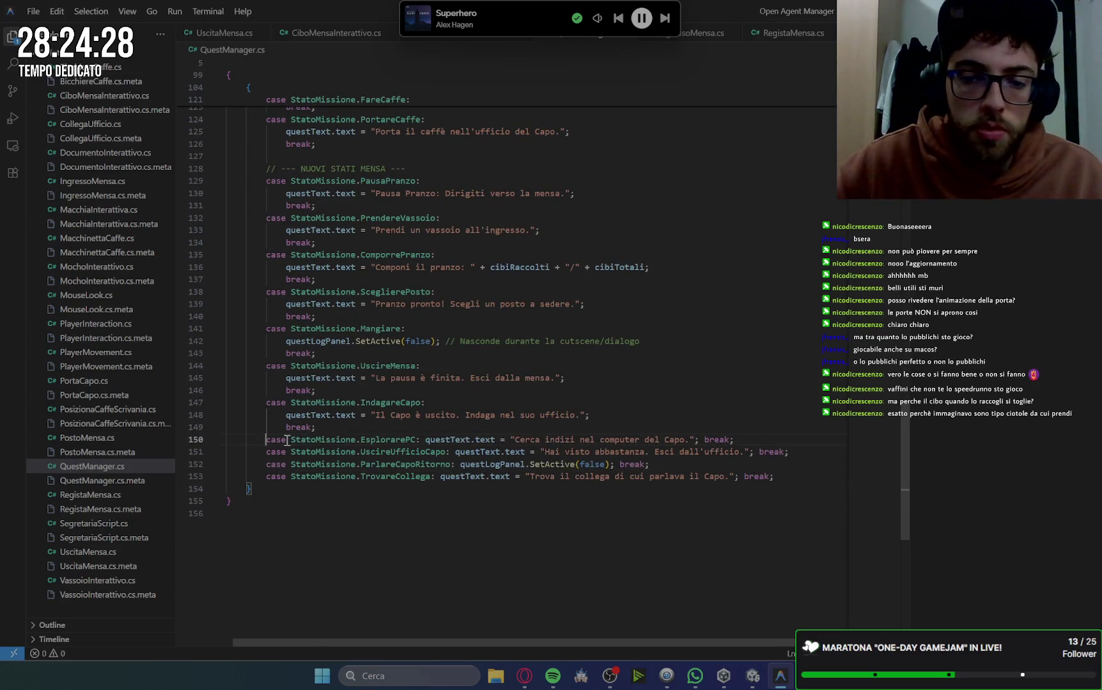
Move each case's break; onto its own indented line for EsplorarePC through TrovareCollega.
left_click(335, 428)
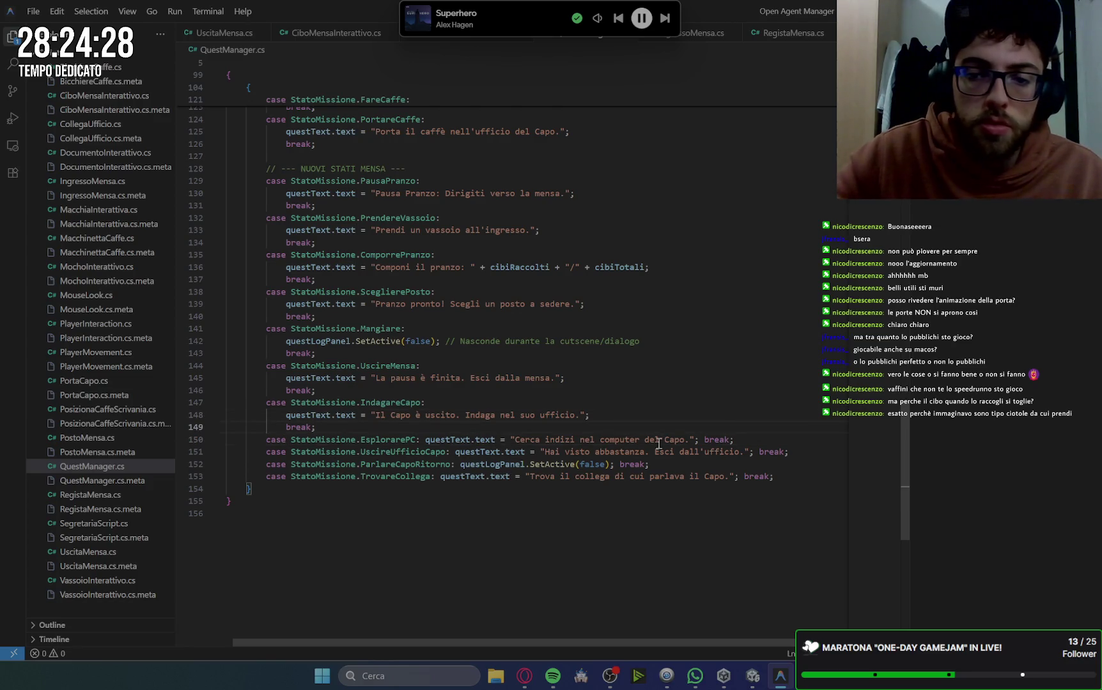
left_click(705, 440)
key("BackSpace")
key("Return")
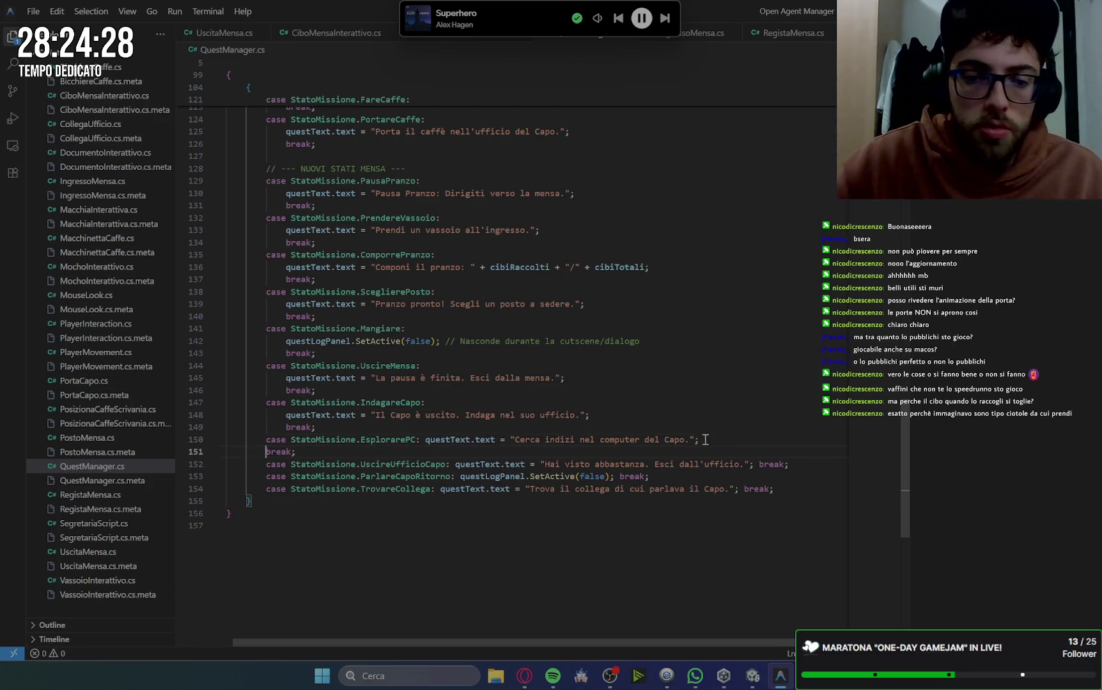
key("Tab")
left_click(757, 464)
key("BackSpace")
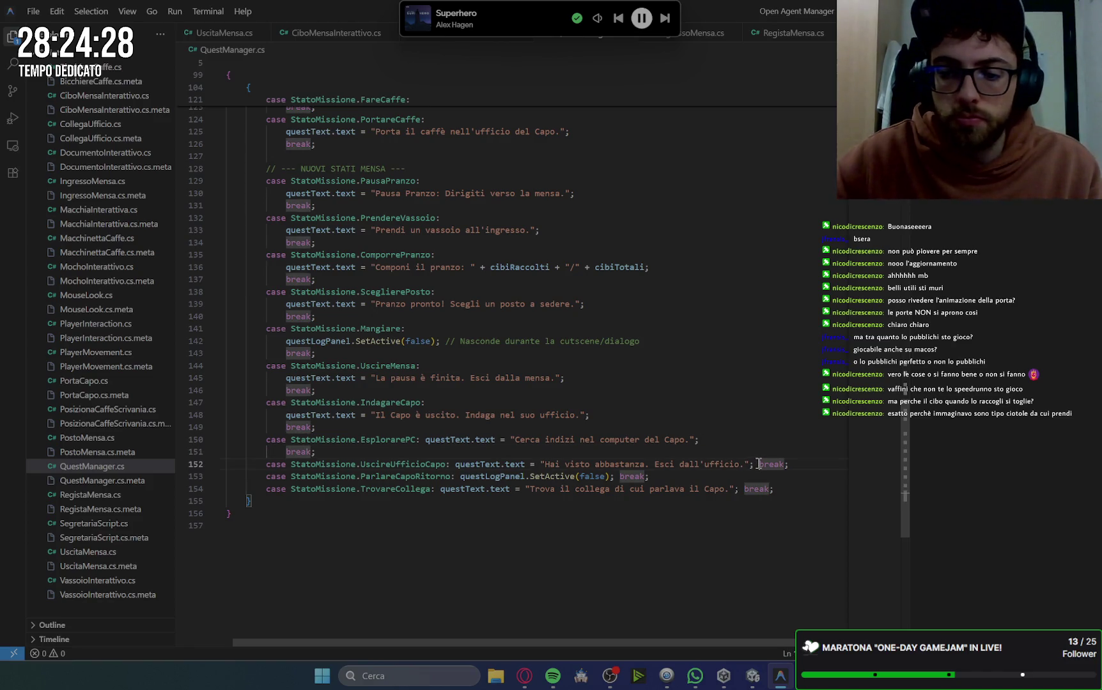
key("Return")
key("Tab")
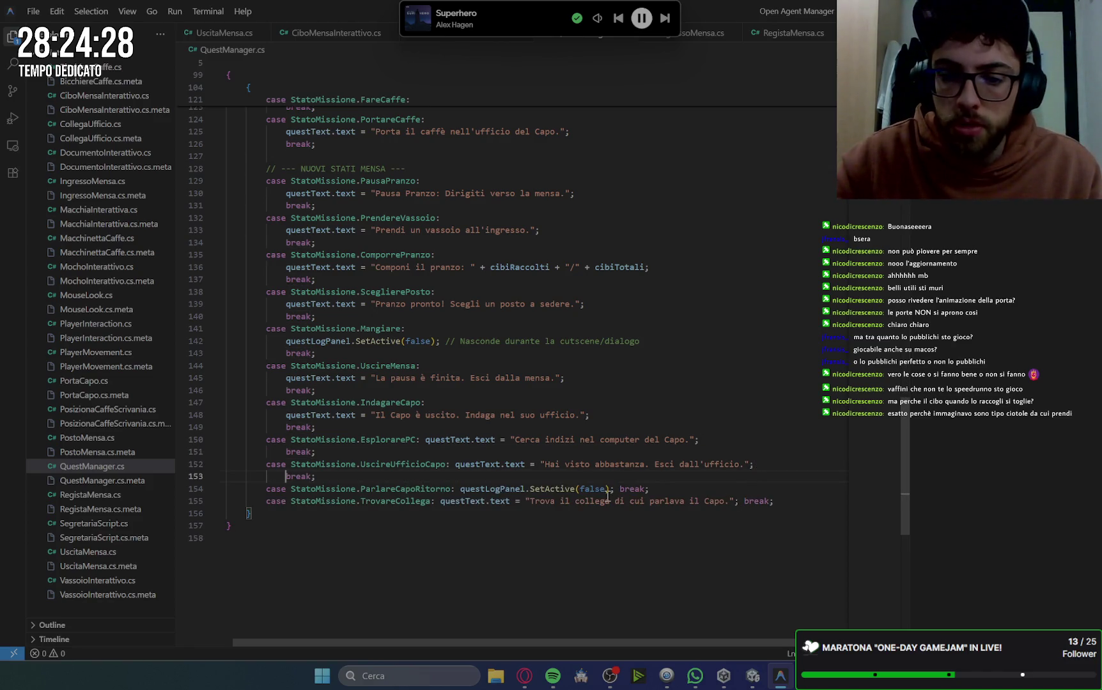
left_click(619, 489)
key("BackSpace")
key("Return")
key("Tab")
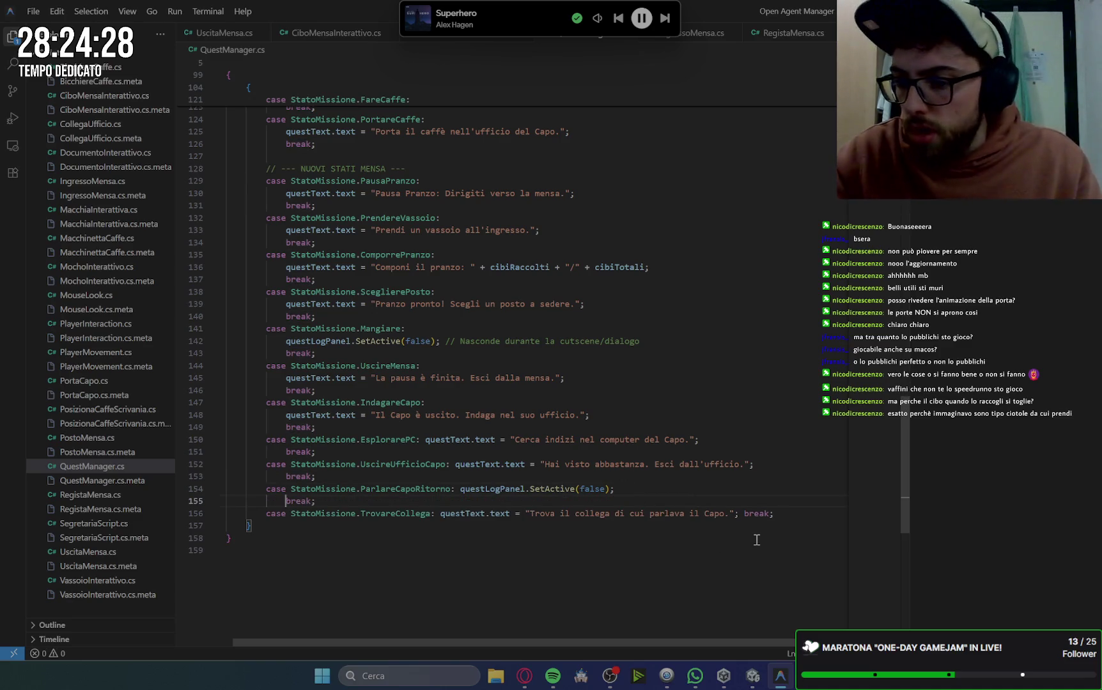
left_click(740, 513)
key("BackSpace")
key("Return")
key("Tab")
left_click(770, 441)
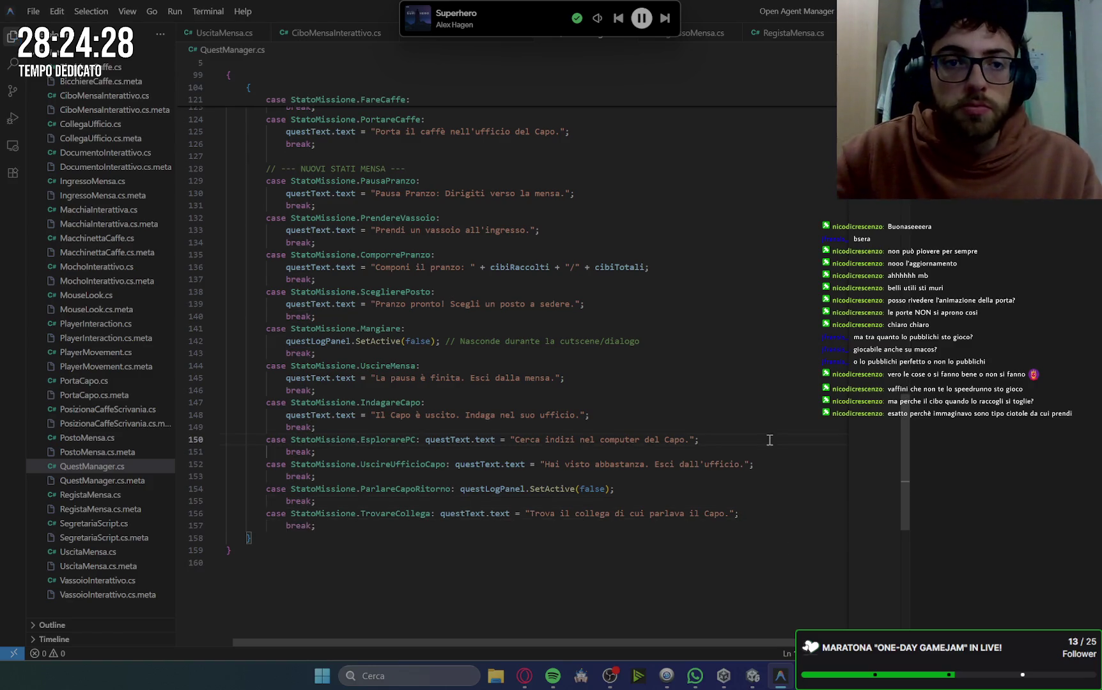
left_click(525, 675)
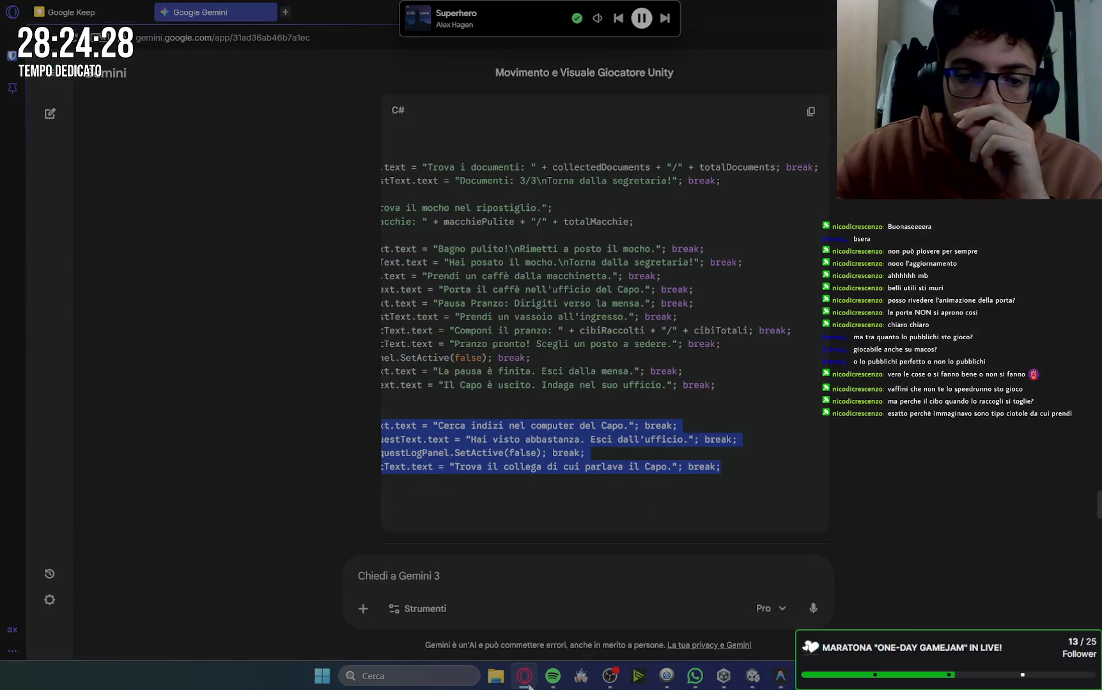
Copy Gemini's ComputerInterattivo code into a new ComputerInterattivo.cs file.
scroll(727, 401, "down", 6)
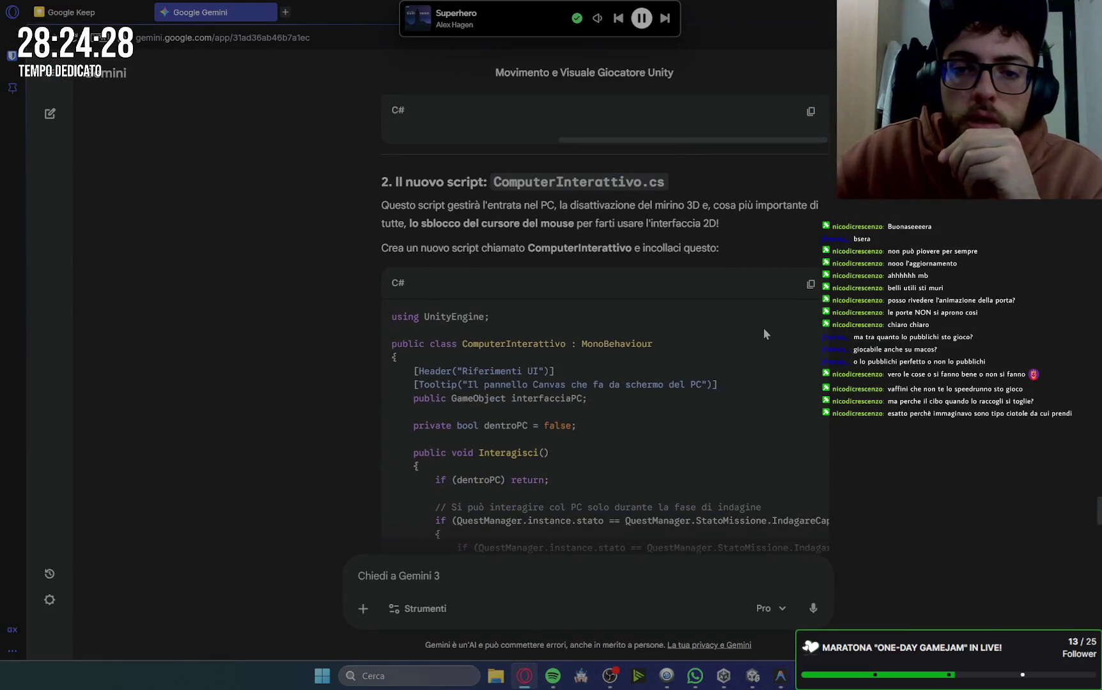
left_click(810, 284)
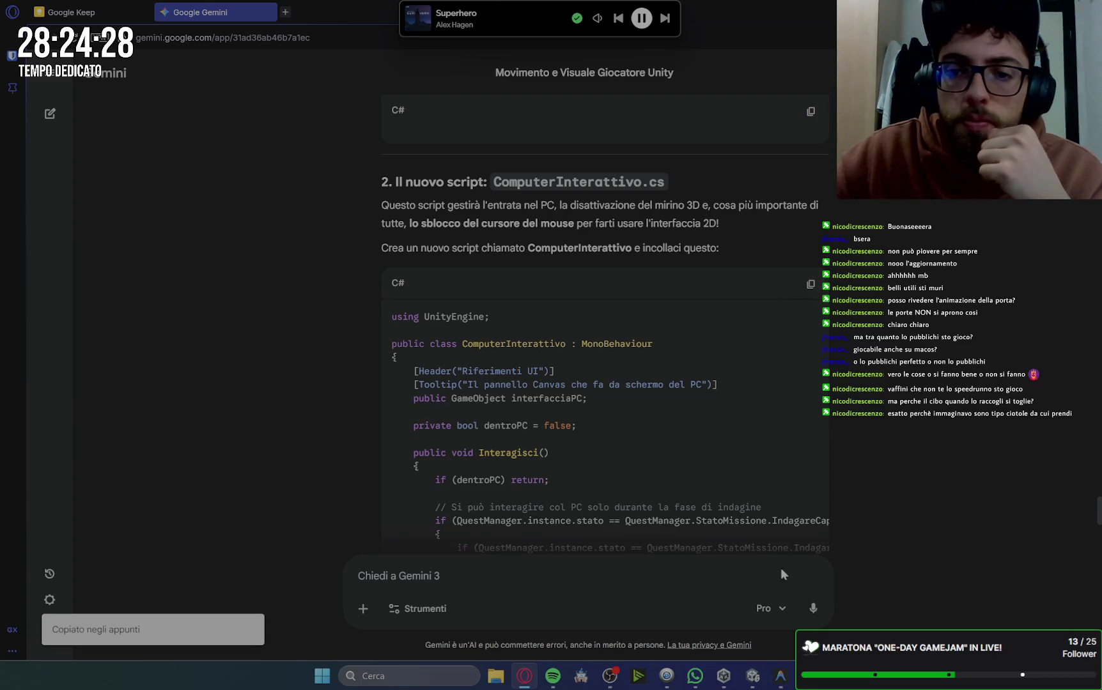
left_click(780, 676)
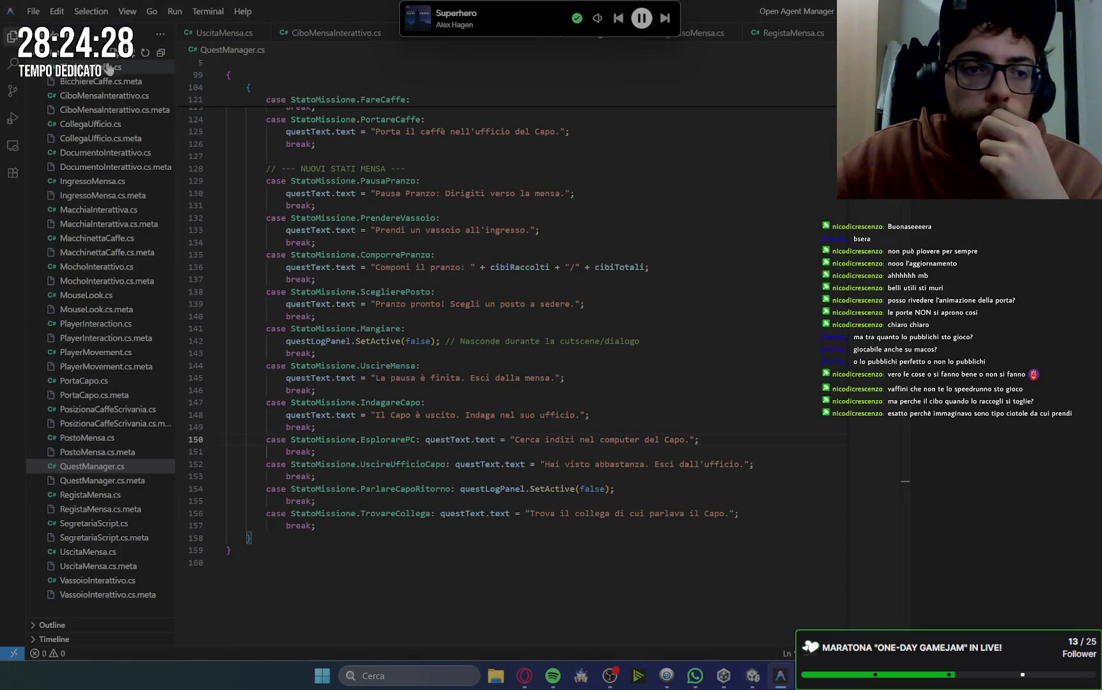
left_click(115, 54)
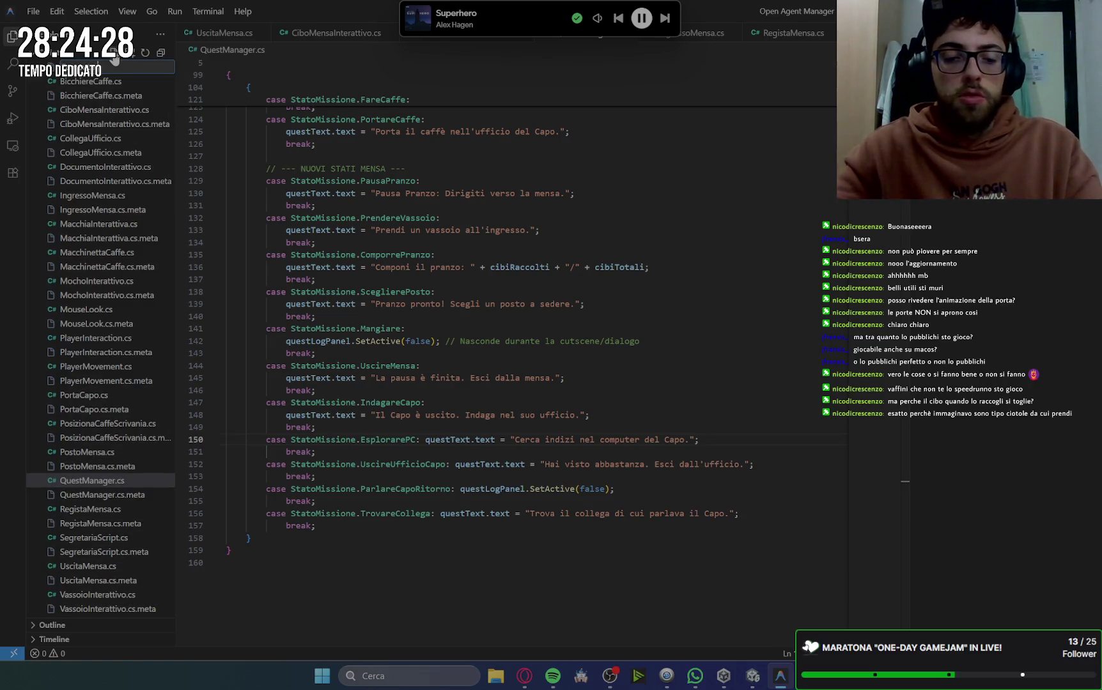
type("ntera")
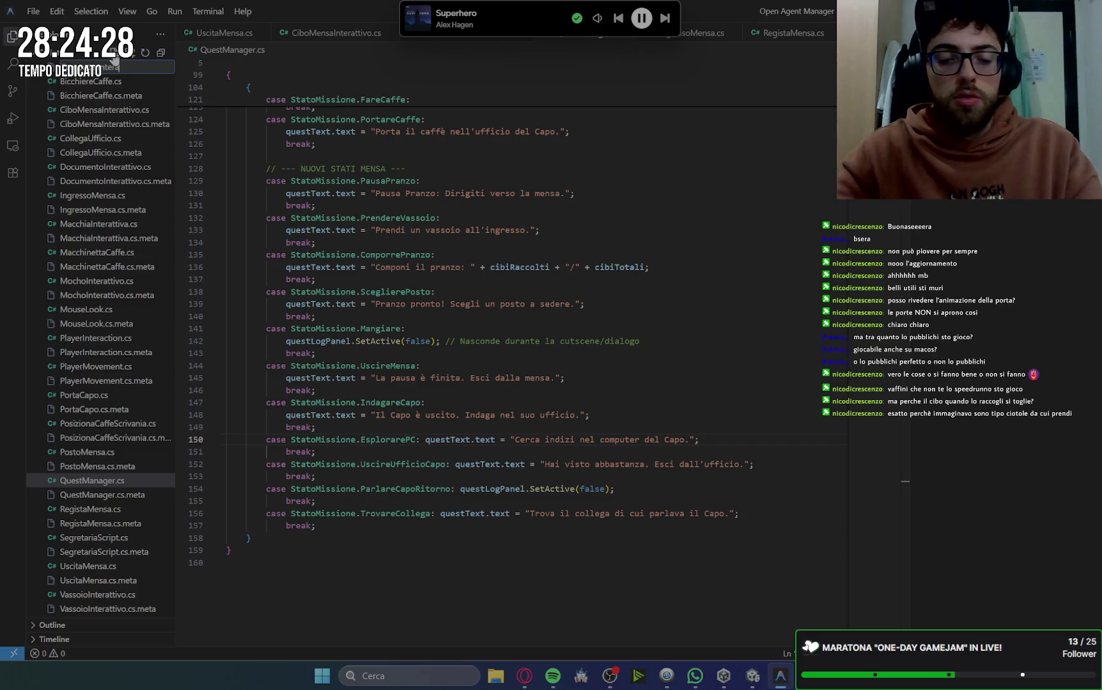
type(".cs")
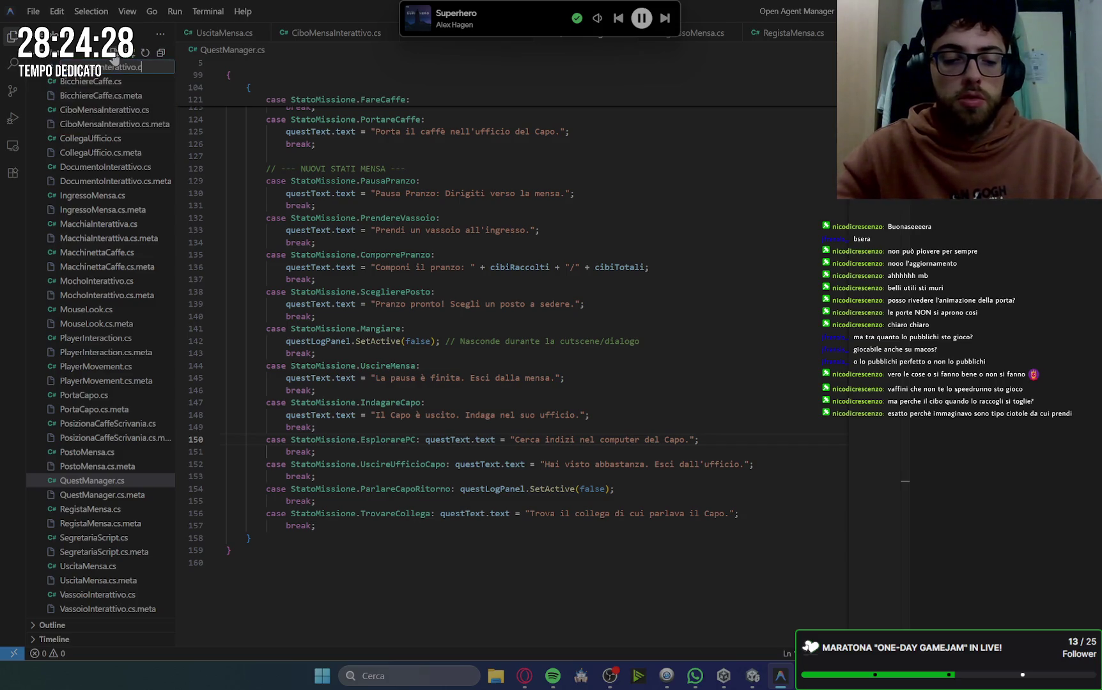
key("Return")
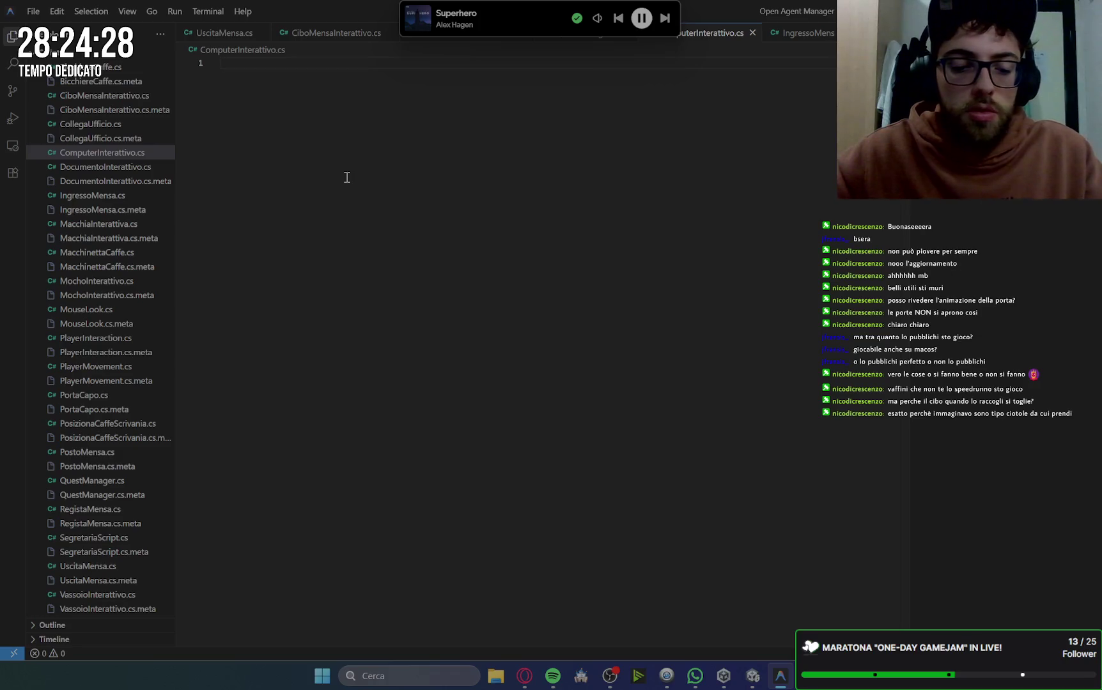
key("ctrl+v")
scroll(409, 225, "up", 15)
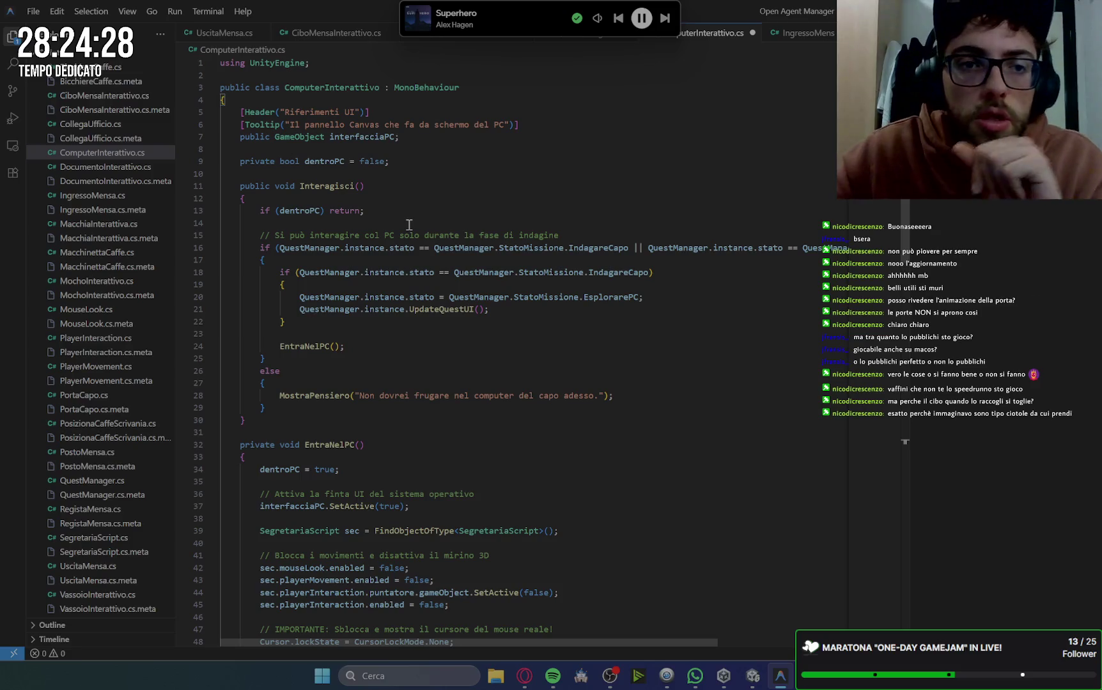
left_click(524, 676)
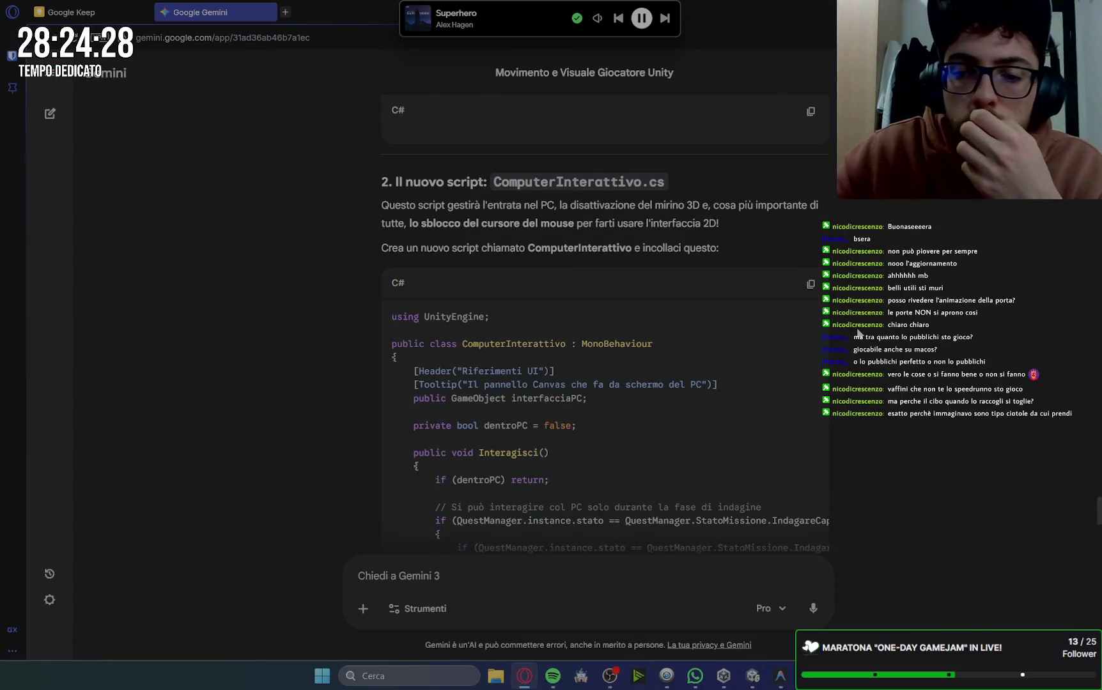
Scroll to step 3 in Gemini's guide and select the else-if Computer-tag code block.
scroll(859, 332, "down", 8)
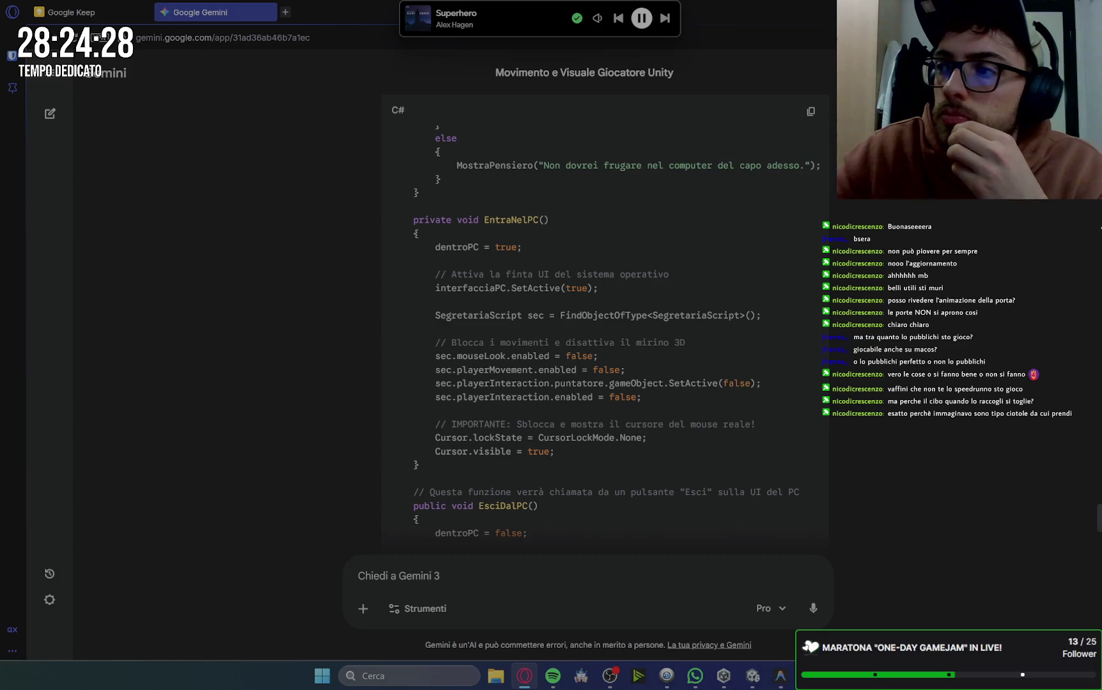
key("alt+Tab")
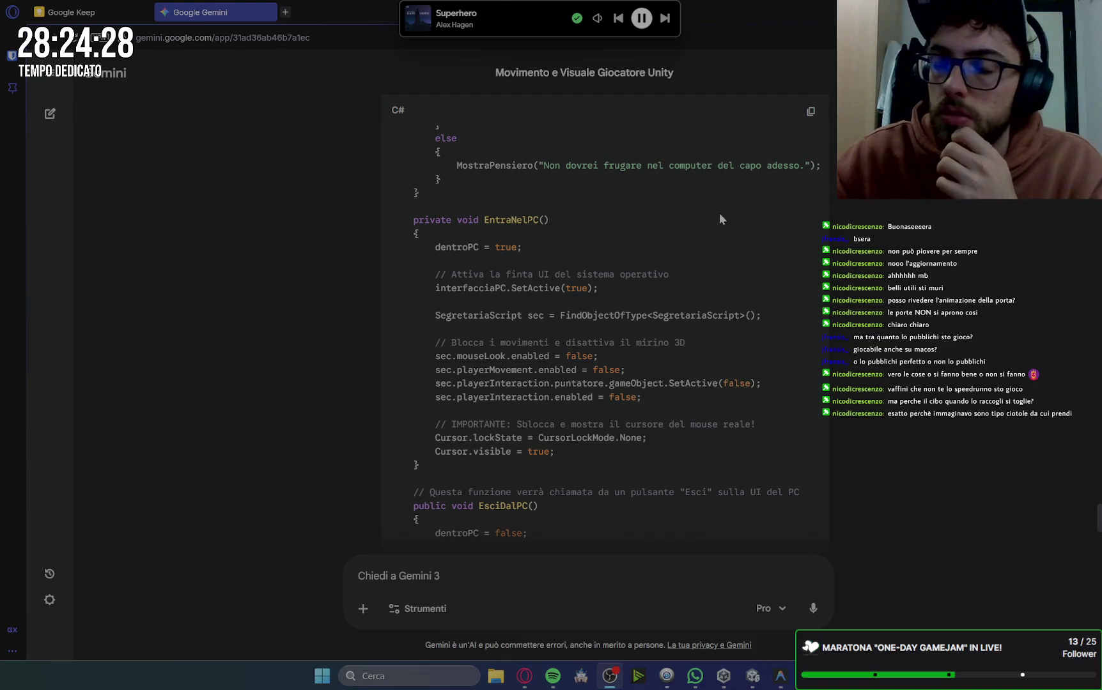
scroll(918, 365, "up", 8)
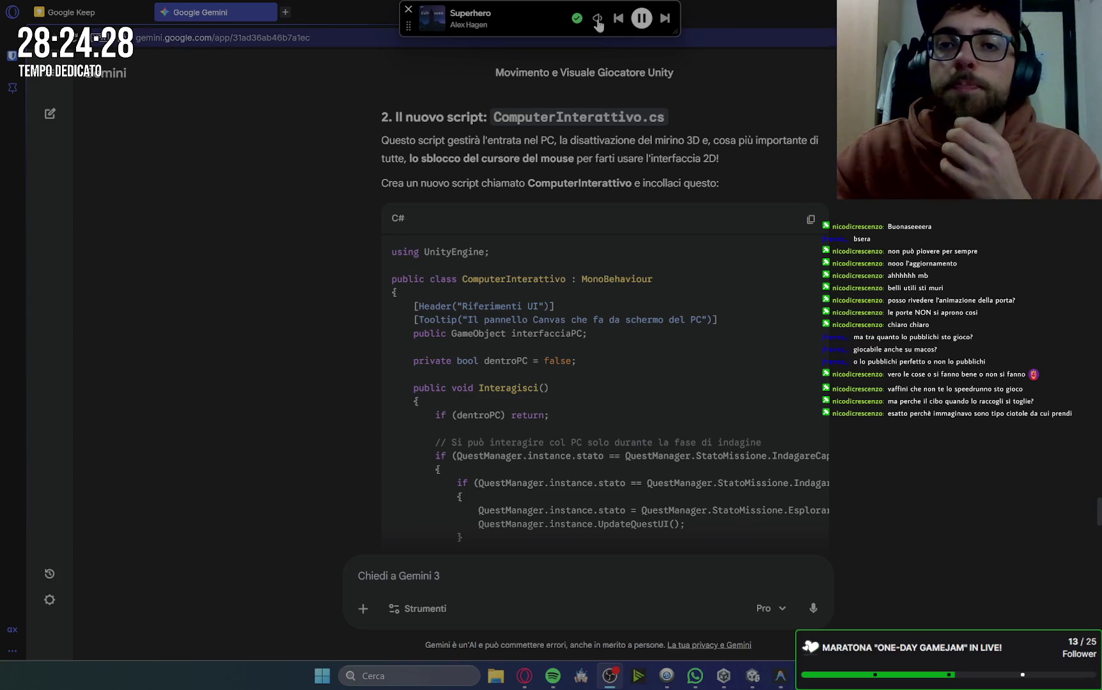
mouse_move(600, 20)
left_click(634, 23)
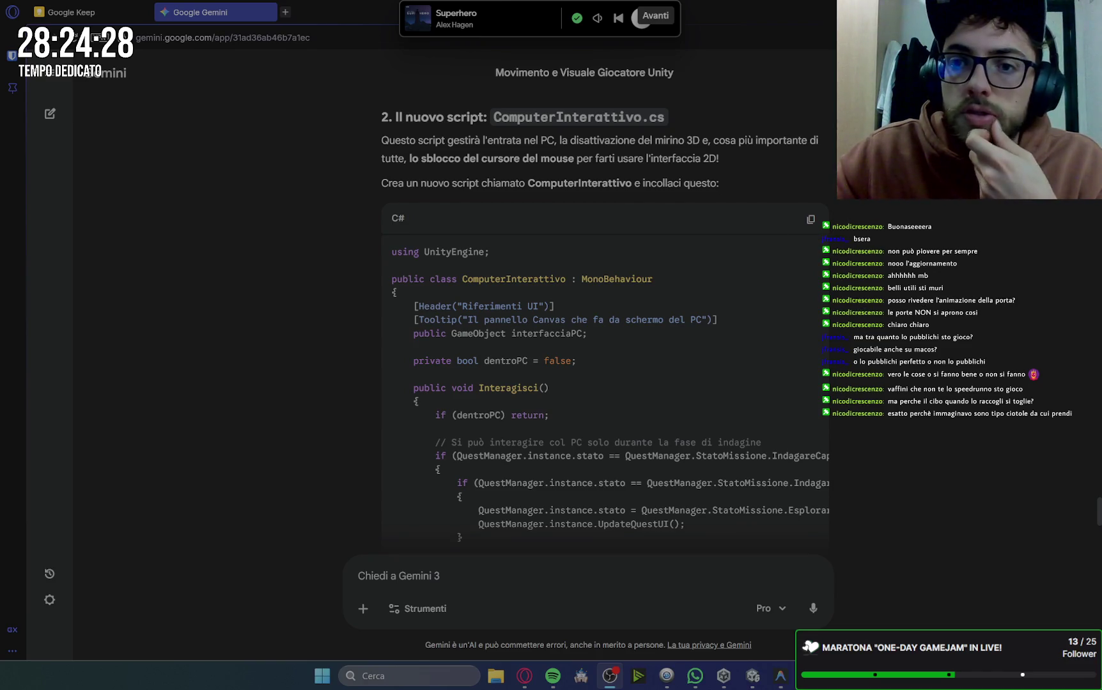
key("XF86AudioNext")
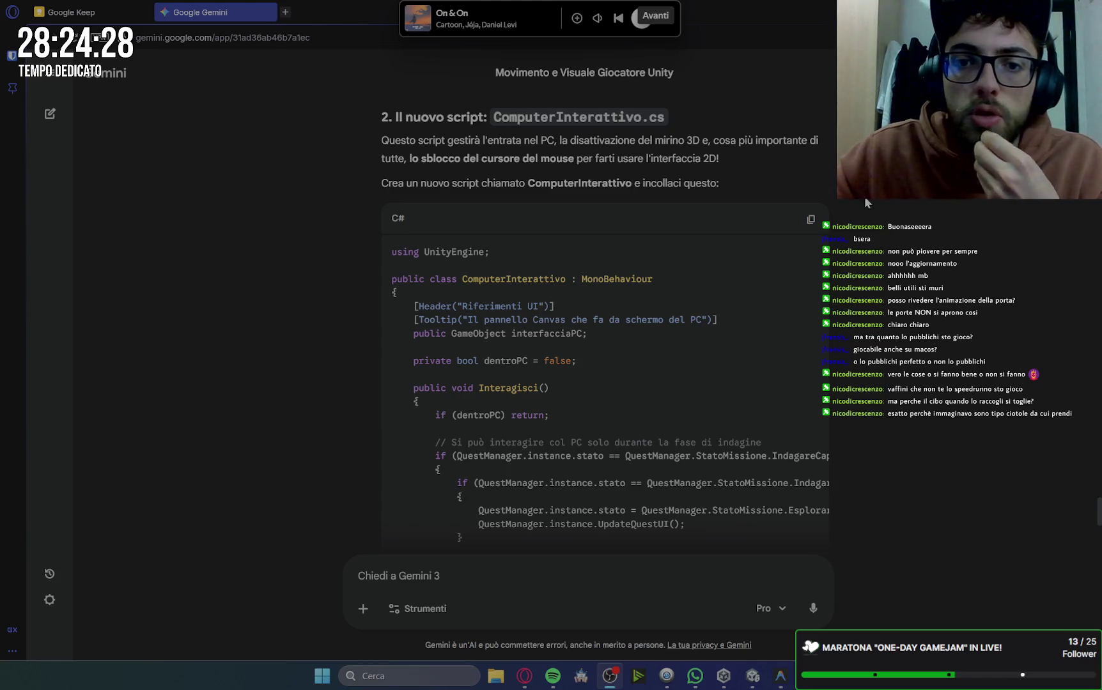
scroll(888, 310, "down", 15)
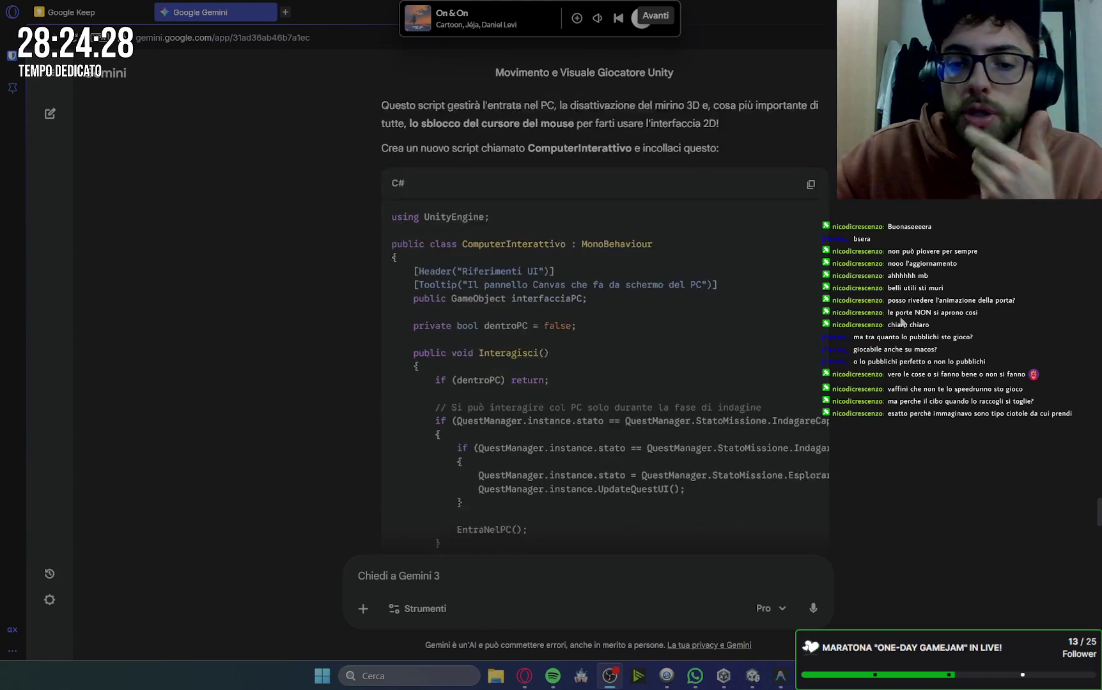
scroll(909, 327, "down", 3)
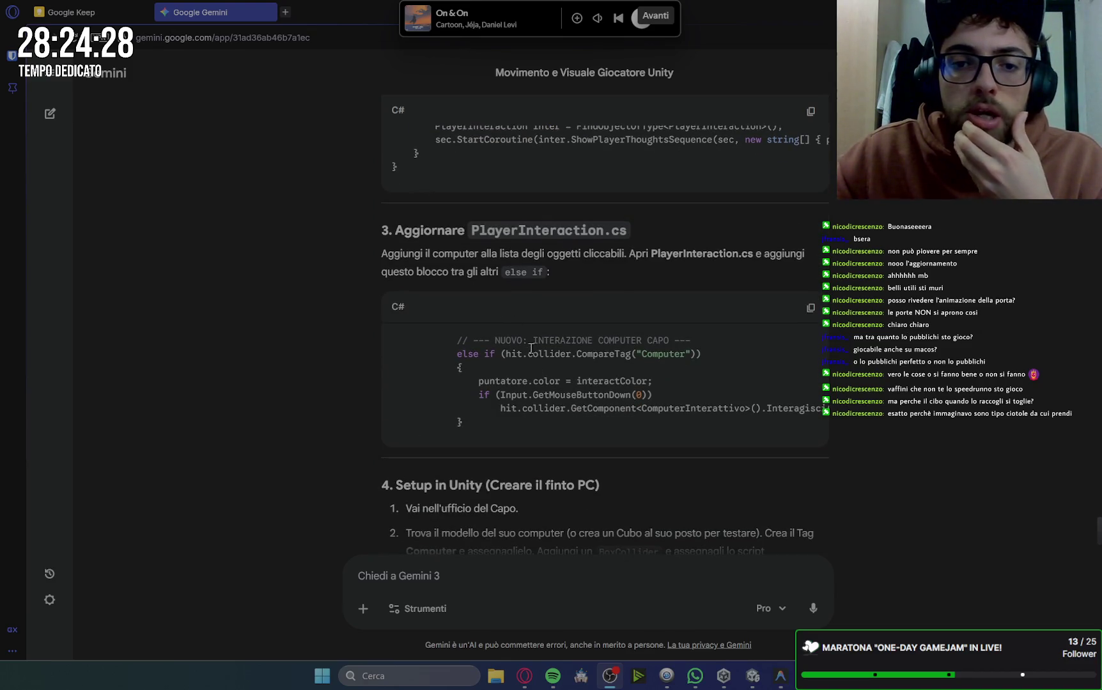
left_click_drag(458, 355, 474, 416)
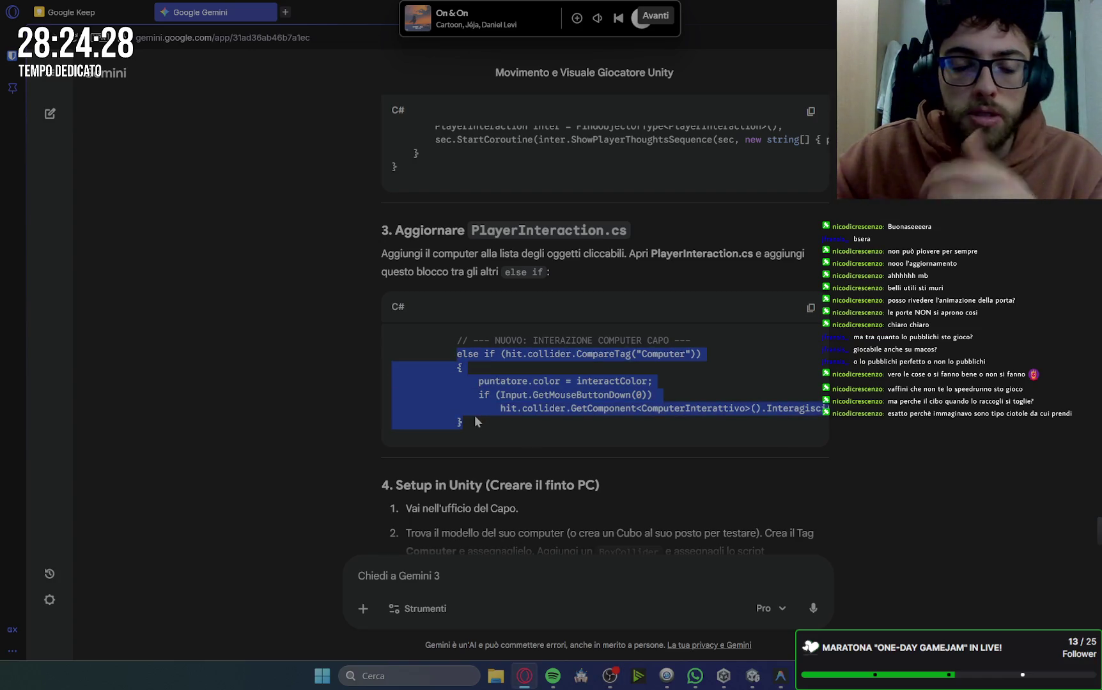
Paste the Computer-tag else-if branch after the PostoMensa branch in PlayerInteraction.cs and save.
left_click(752, 676)
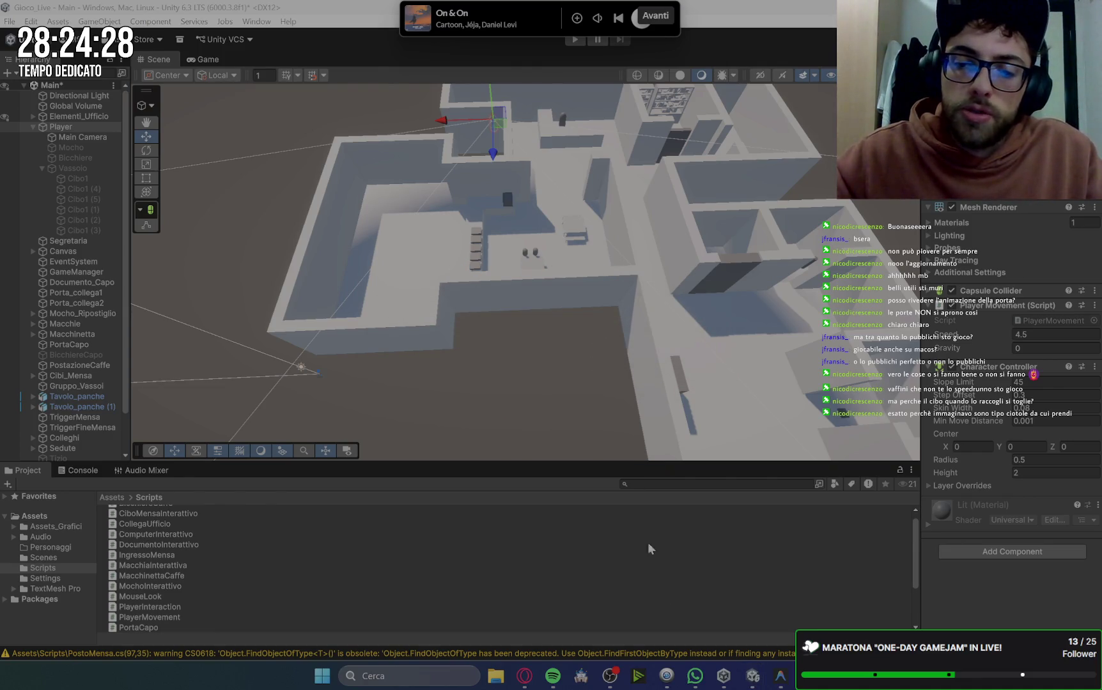
left_click(780, 676)
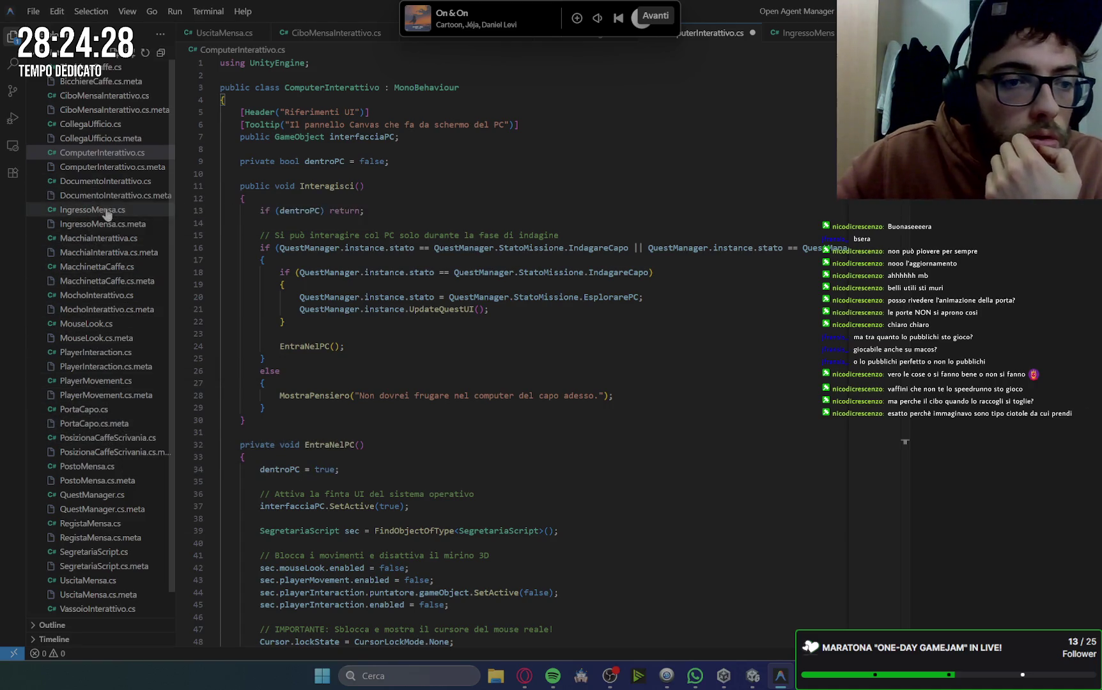
left_click(94, 352)
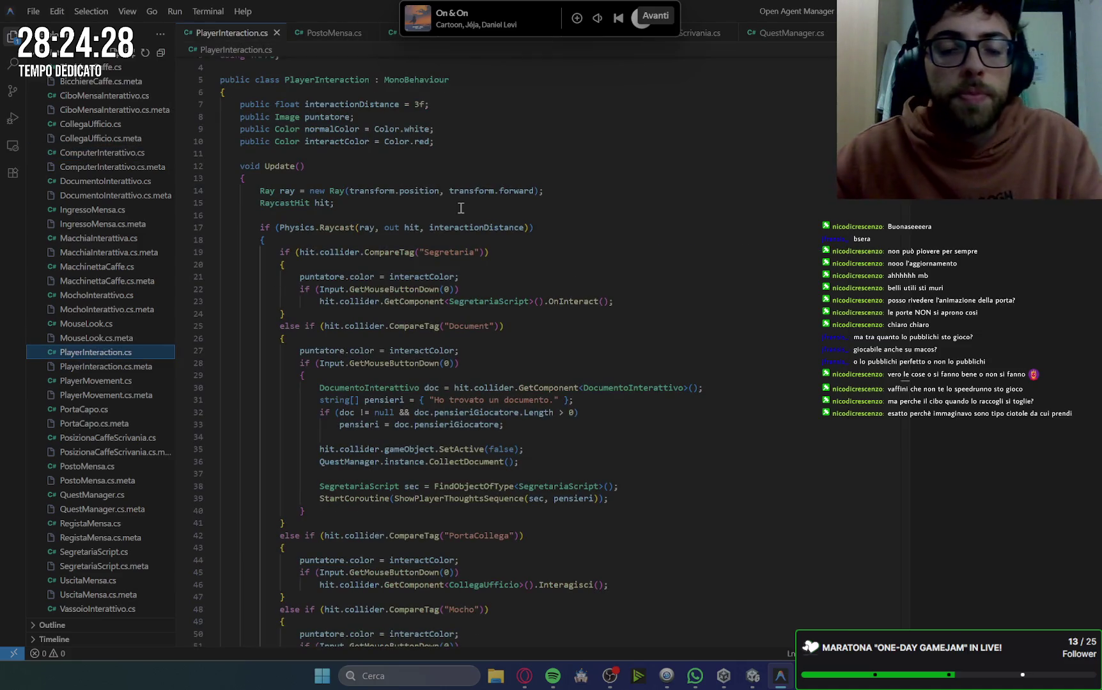
scroll(567, 405, "down", 20)
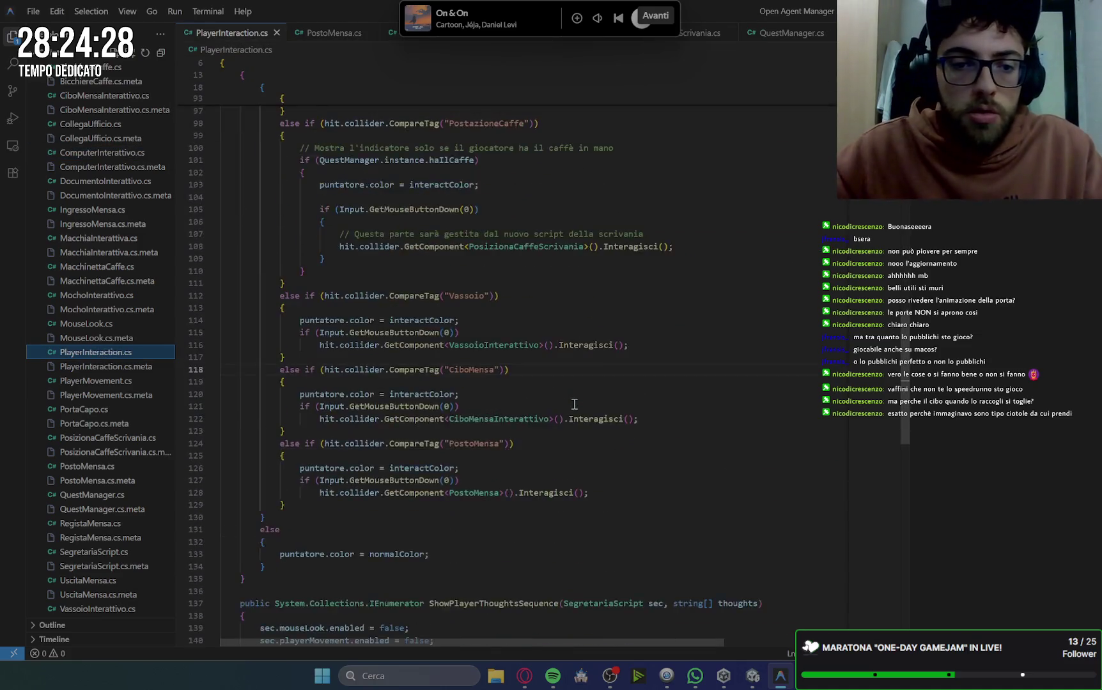
scroll(570, 404, "up", 8)
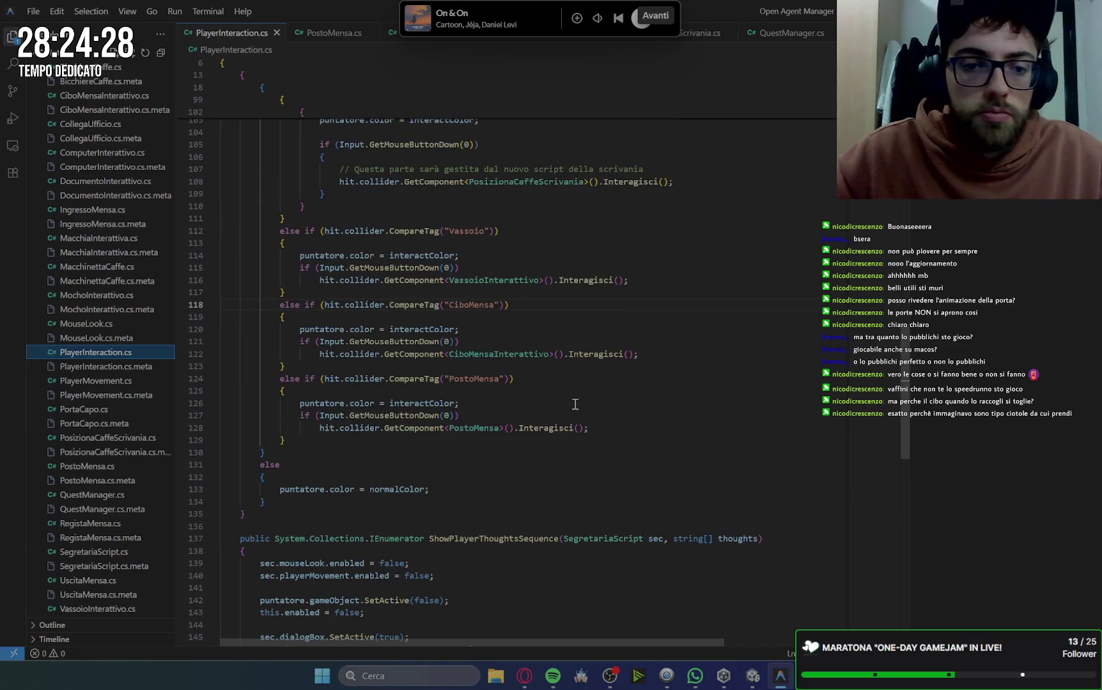
left_click(290, 444)
key("Return")
key("Tab")
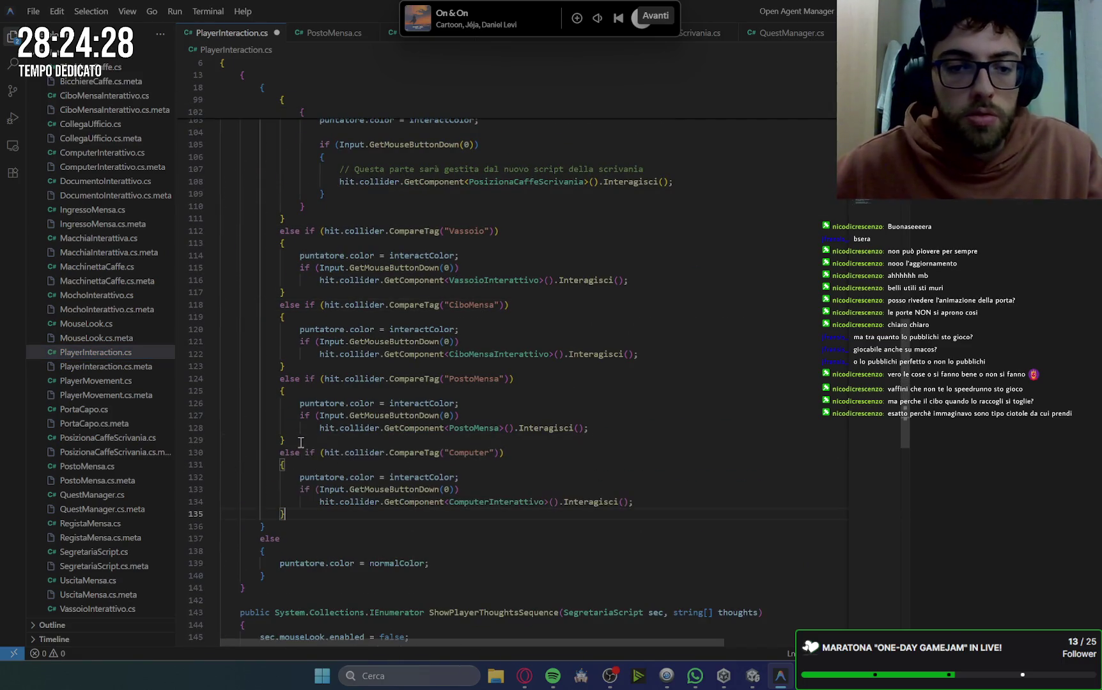
left_click(697, 343)
key("ctrl+s")
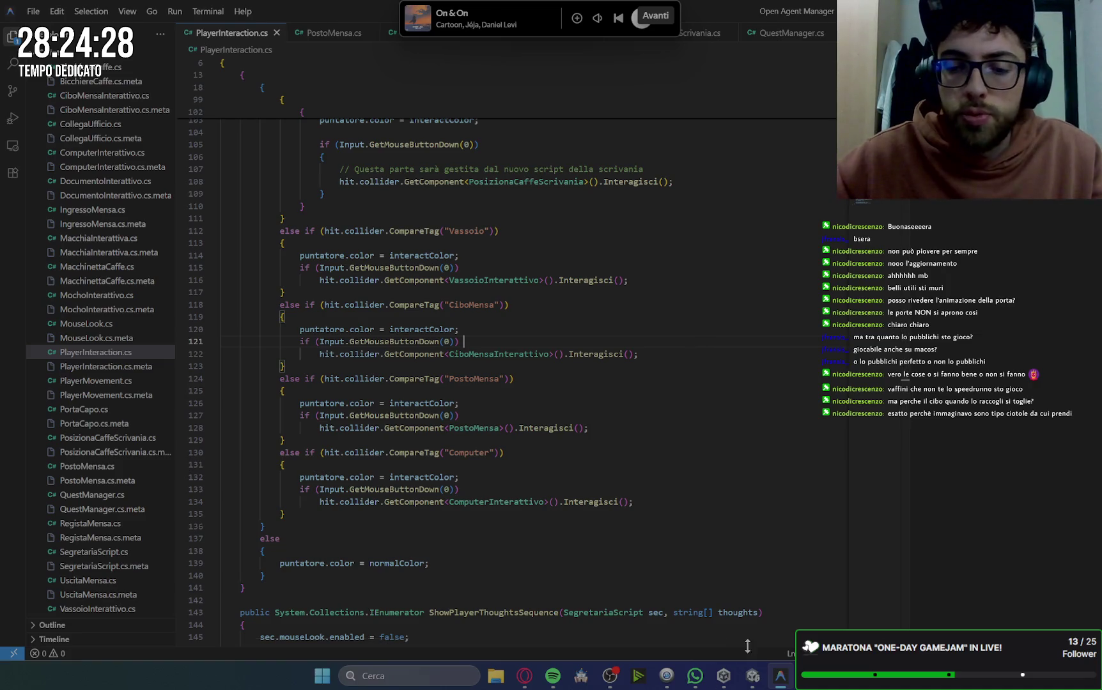
left_click(531, 685)
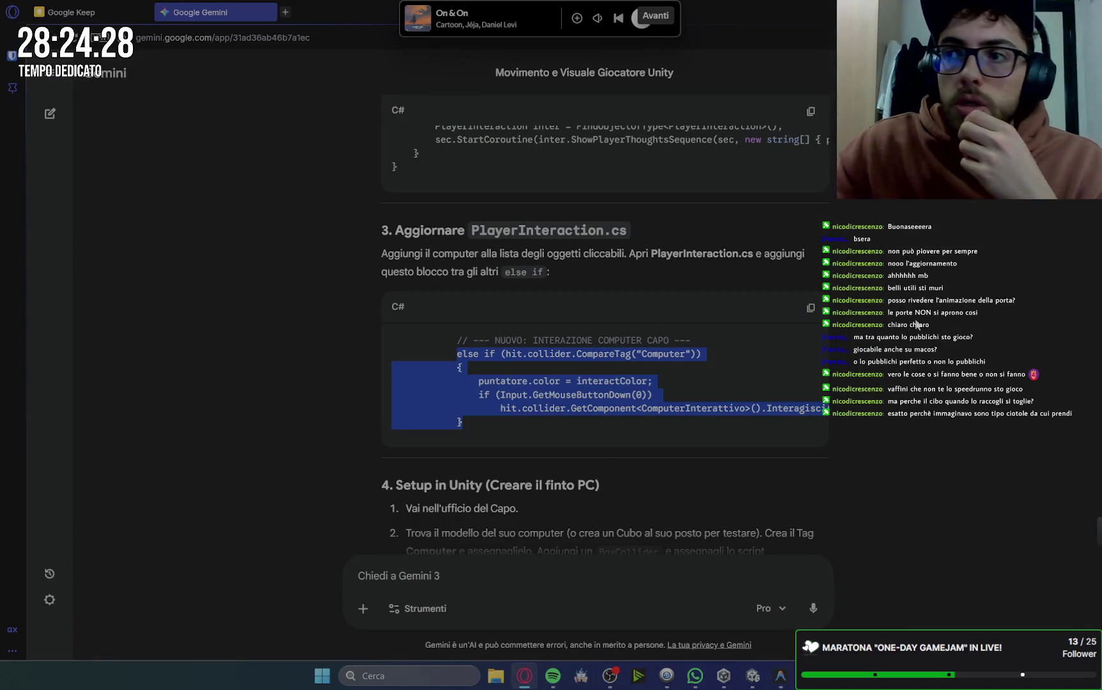
Read Gemini's section 4 Unity setup, then return to Unity showing the CS0246 ComputerInterattivo error.
scroll(840, 332, "down", 3)
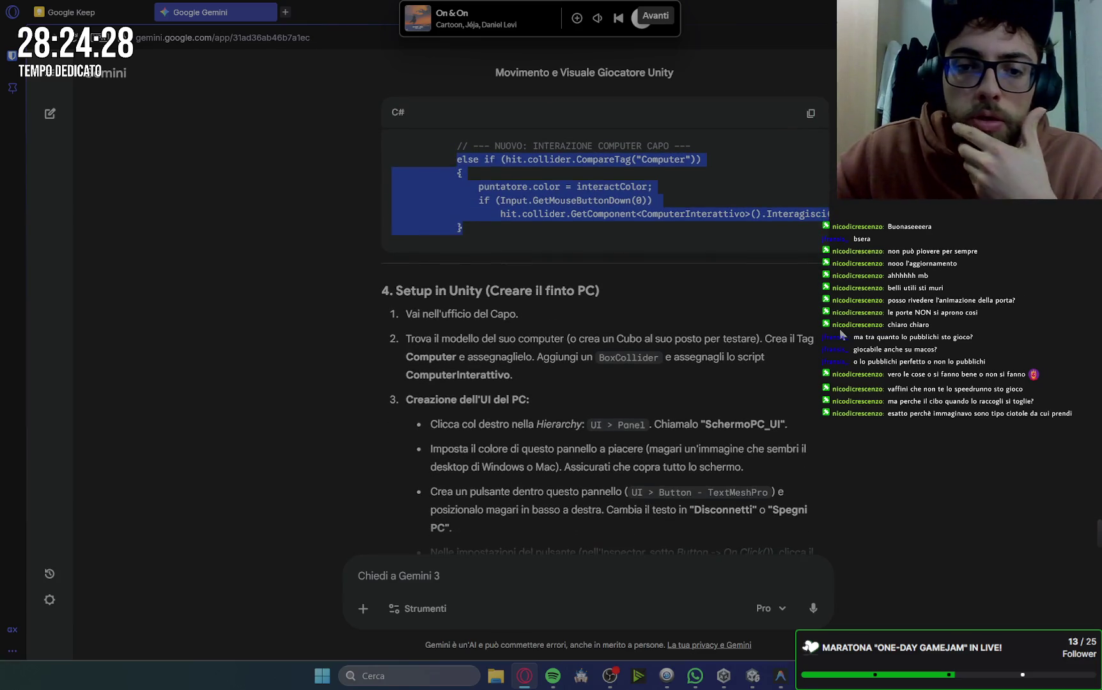
scroll(839, 329, "down", 1)
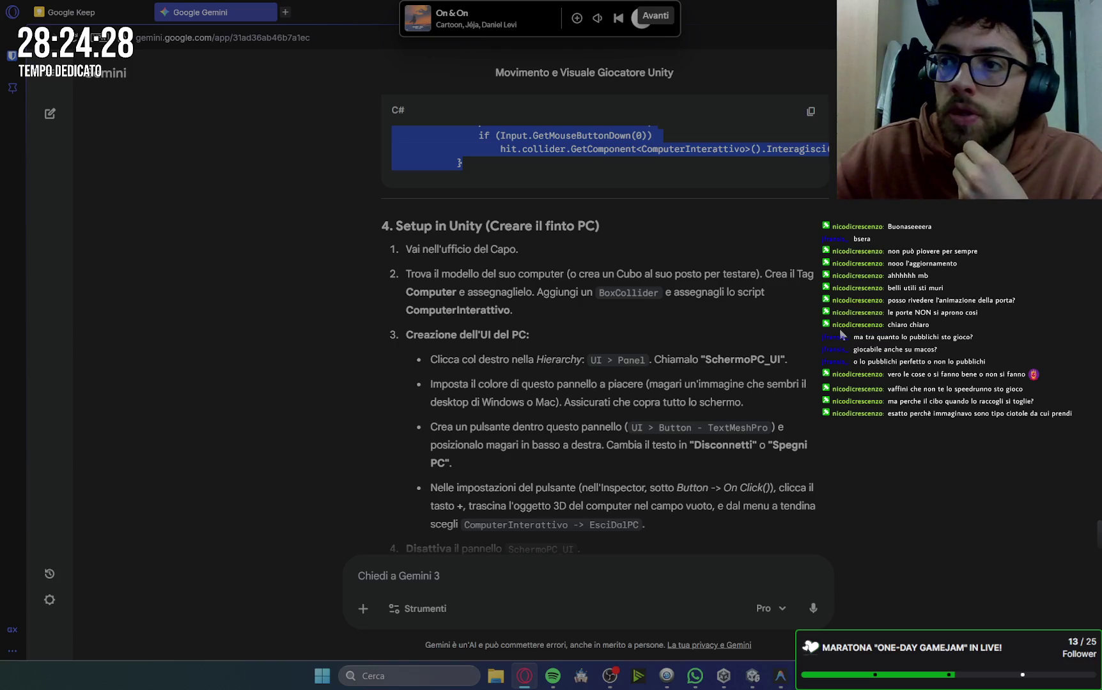
scroll(661, 332, "down", 1)
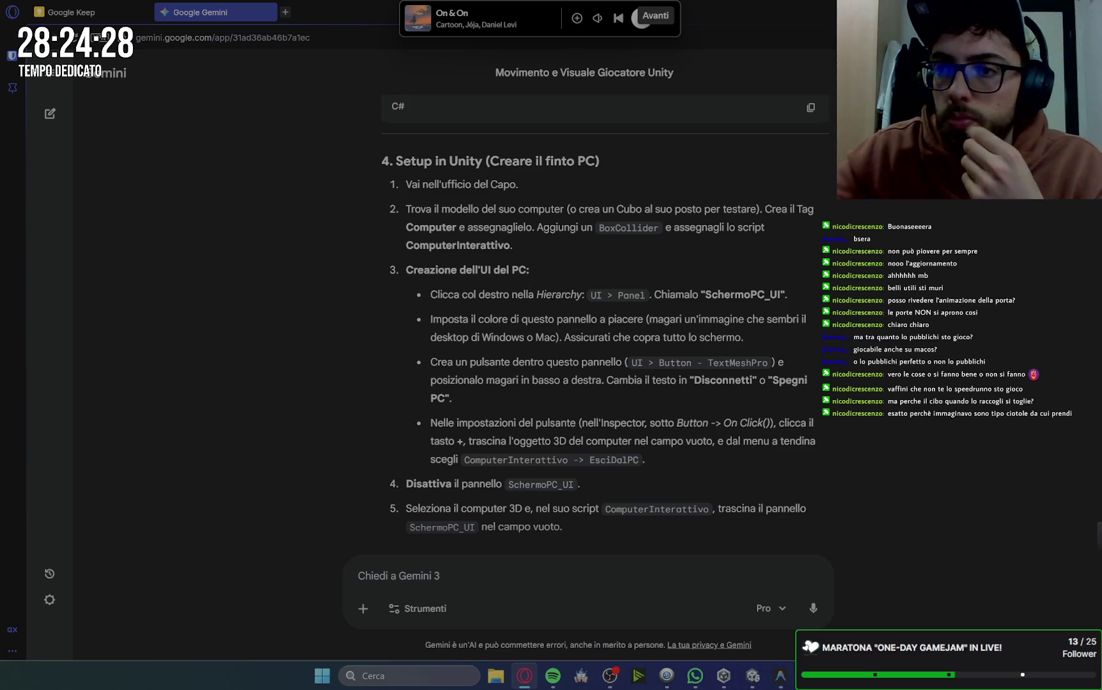
key("alt+Tab")
left_click(753, 675)
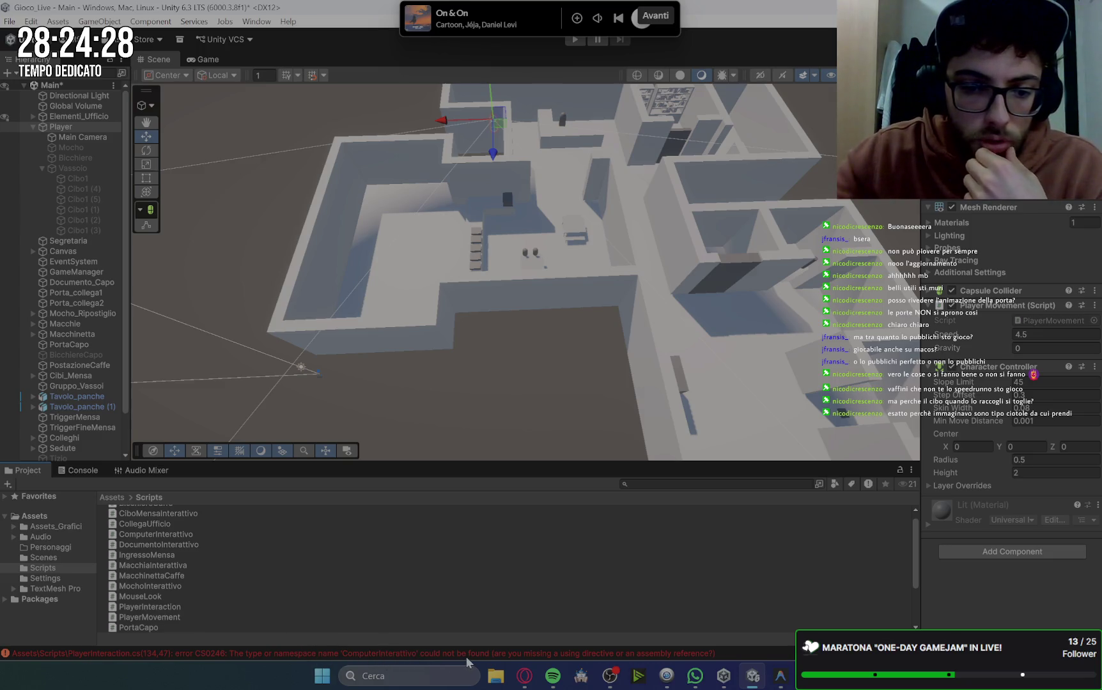
Inspect the ComputerInterattivo reference, open ComputerInterattivo.cs to review Interagisci, then return to Unity.
left_click(781, 676)
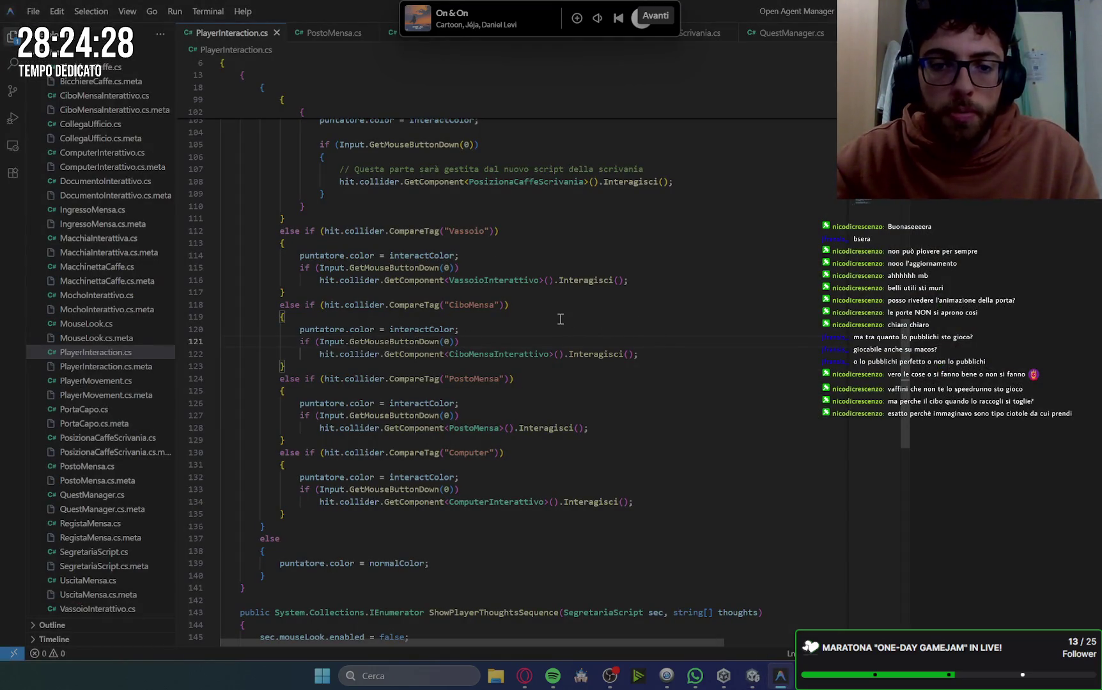
left_click(514, 502)
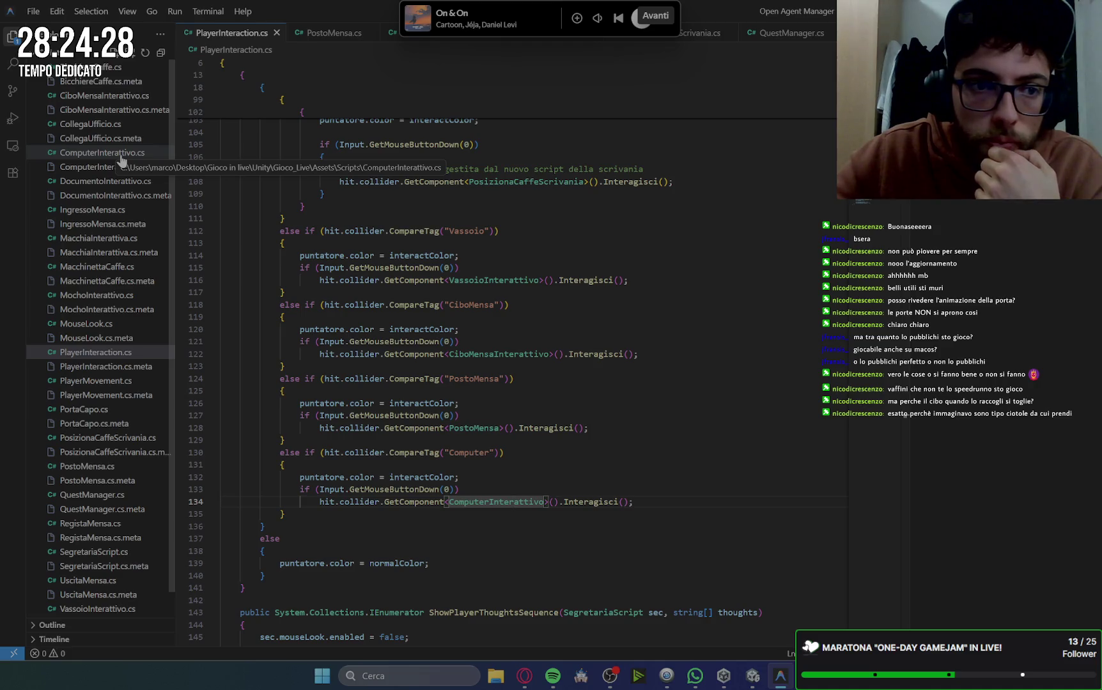
left_click(120, 156)
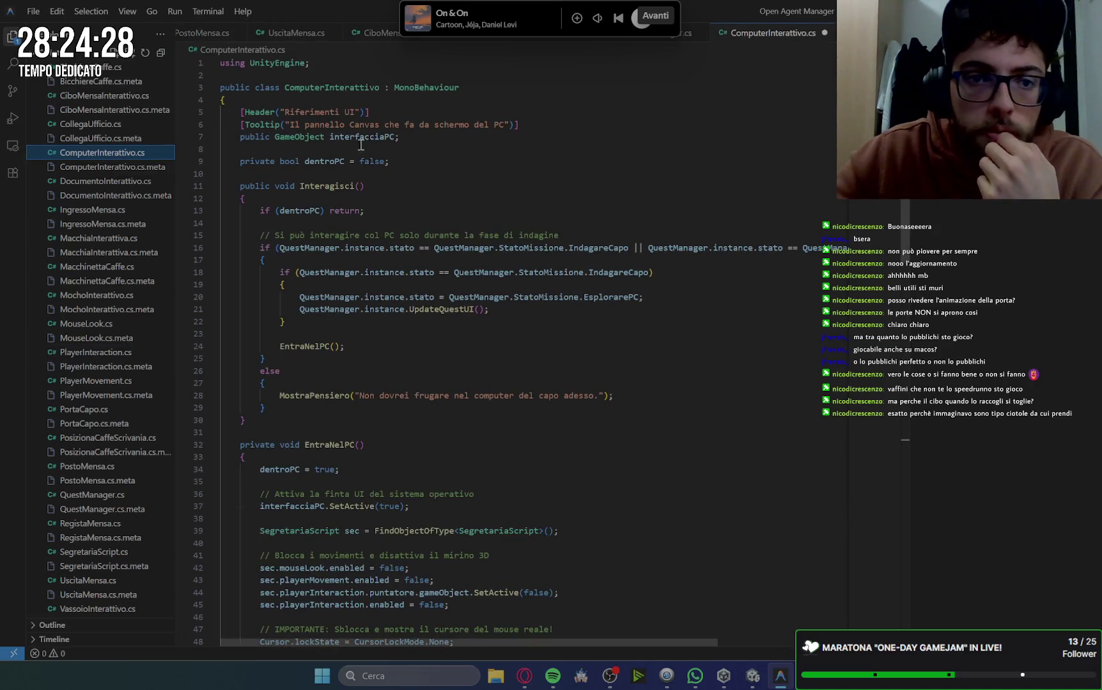
left_click(699, 194)
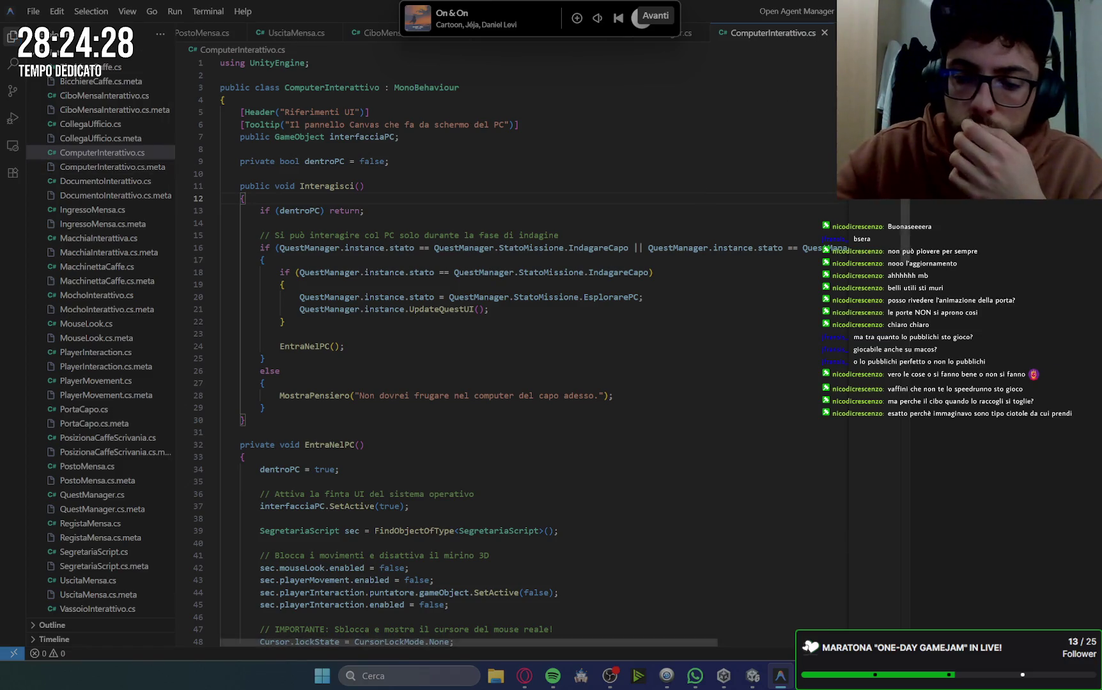
left_click(753, 682)
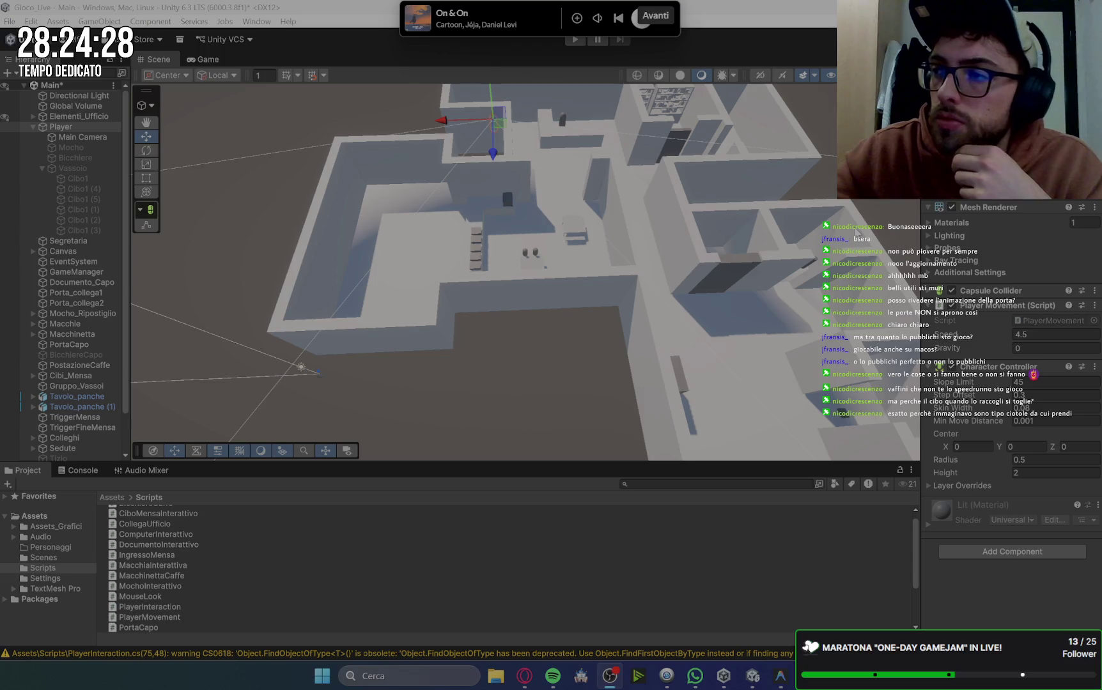
Orbit the Scene view around the office and click objects near the boss's desk.
scroll(678, 281, "up", 3)
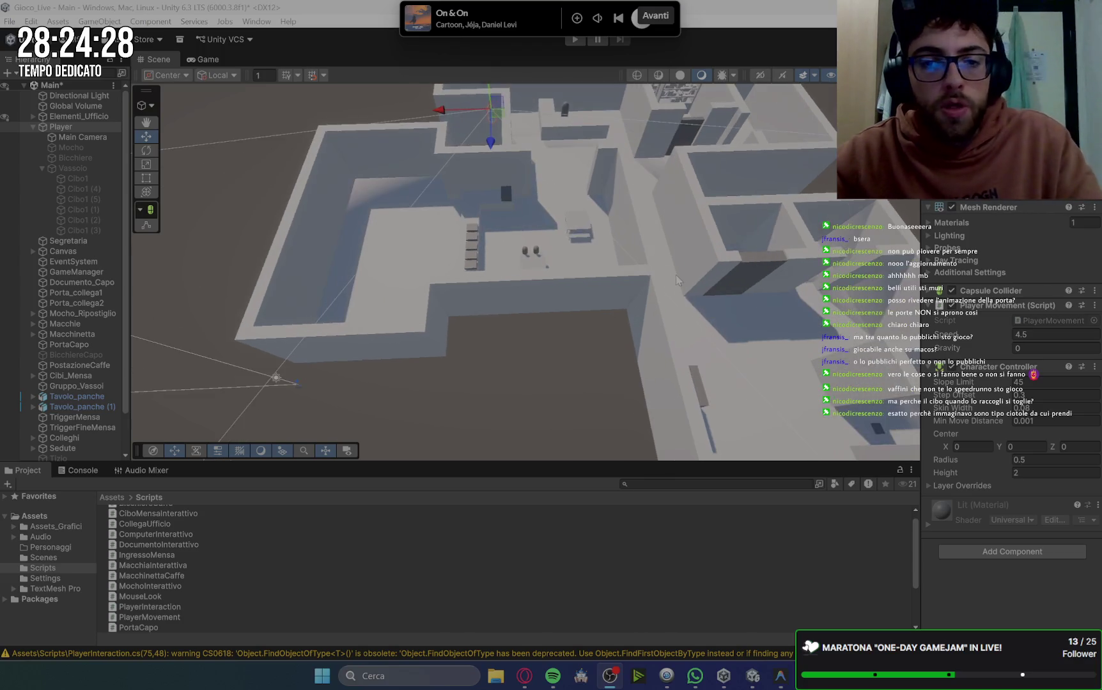
scroll(678, 281, "down", 5)
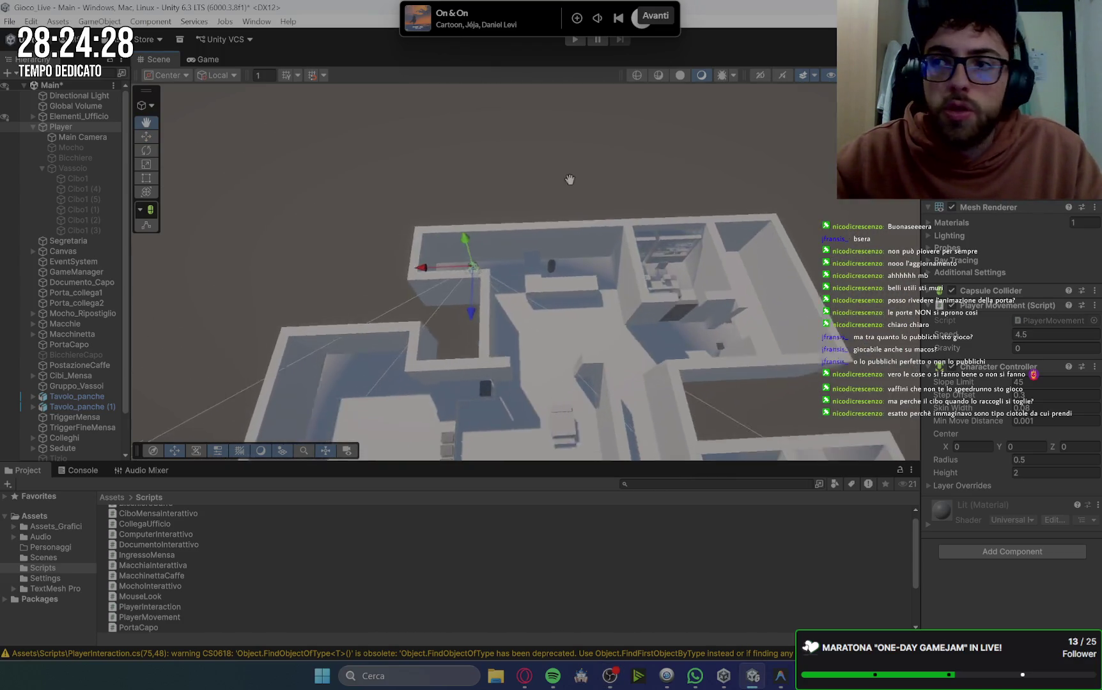
scroll(569, 180, "up", 3)
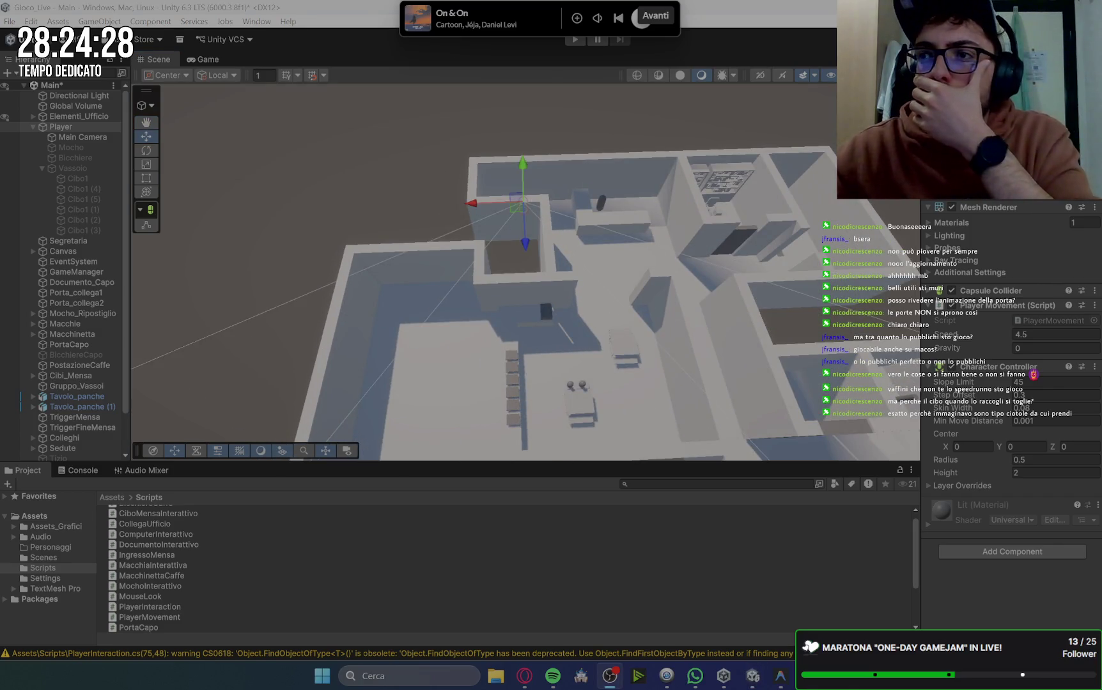
left_click_drag(575, 281, 662, 294)
scroll(662, 294, "down", 2)
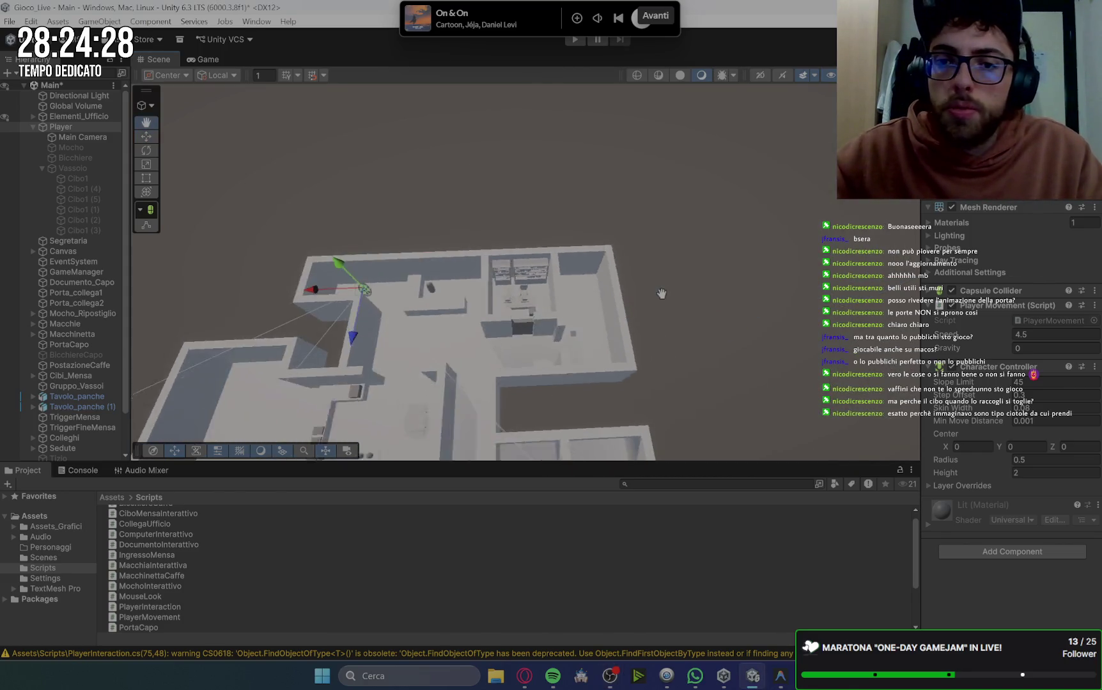
scroll(662, 294, "up", 3)
left_click(464, 366)
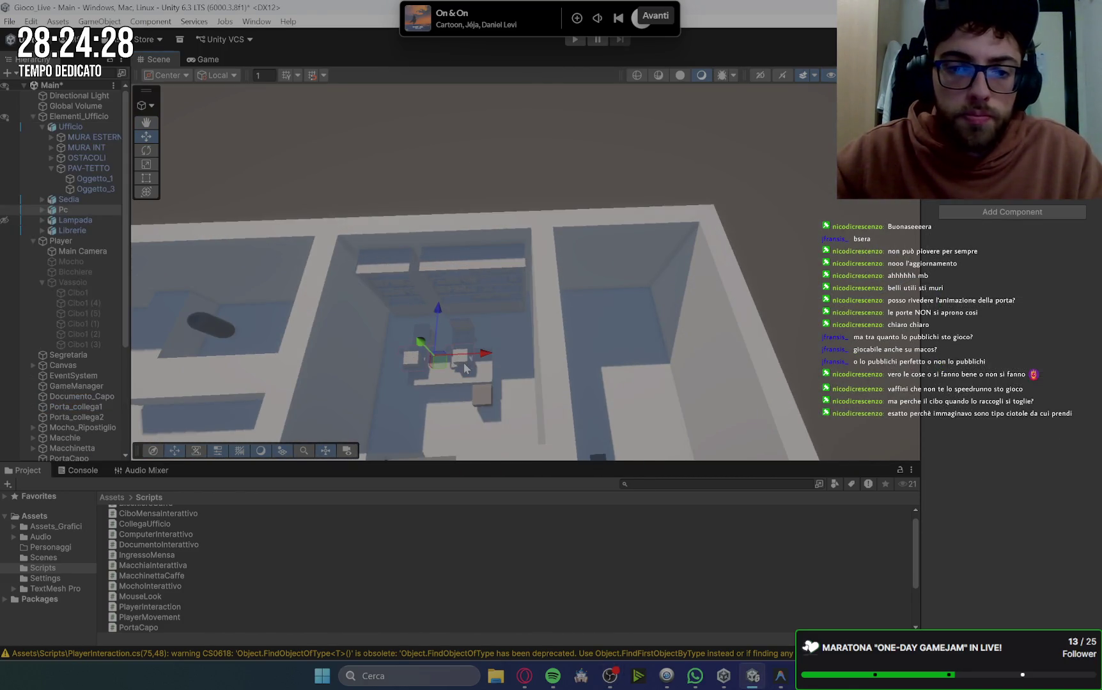
left_click(464, 365)
left_click(401, 359)
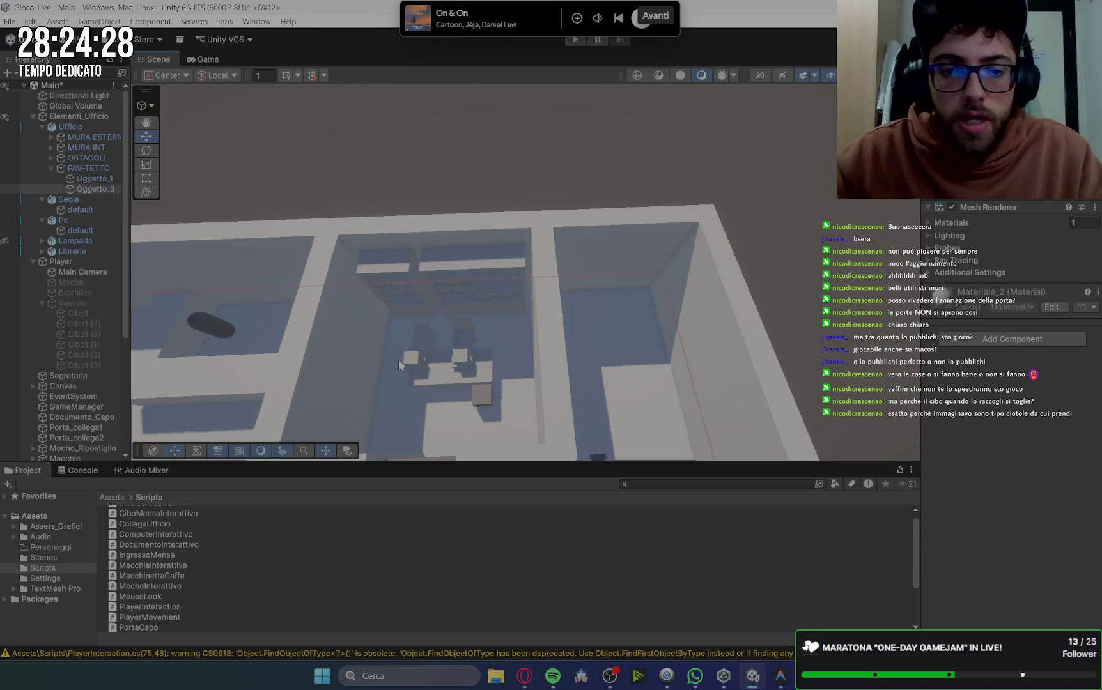
left_click(408, 363)
left_click(407, 363)
left_click(407, 363)
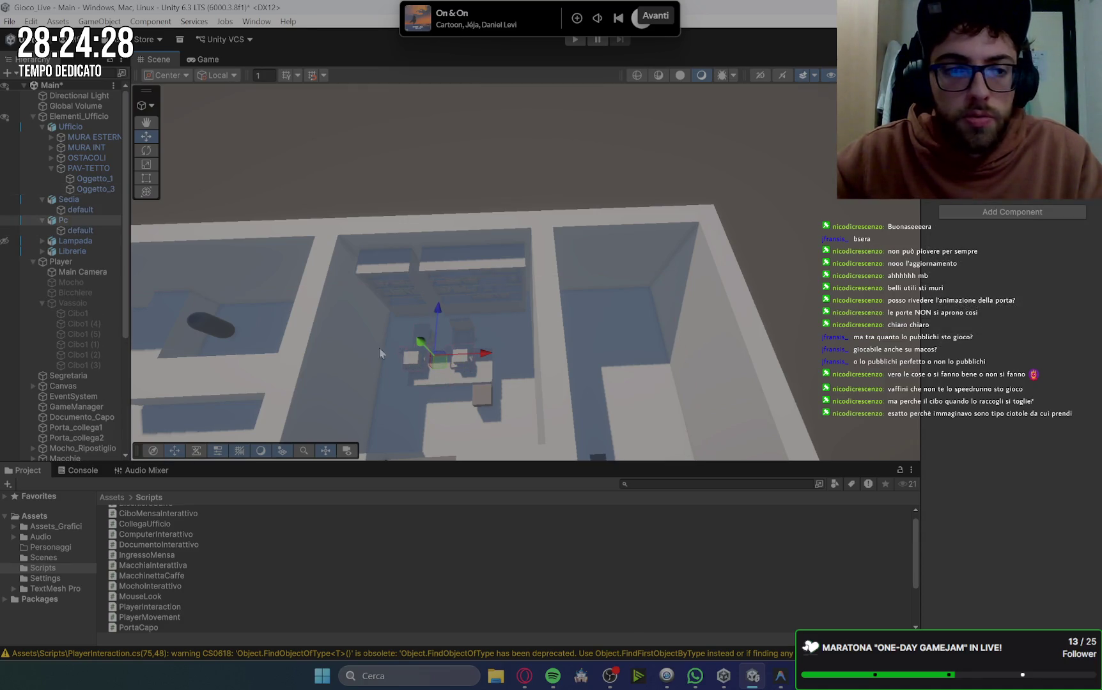
Frame the Pc object from the Hierarchy and pan to centre the office desk.
double_click(81, 220)
scroll(632, 288, "up", 5)
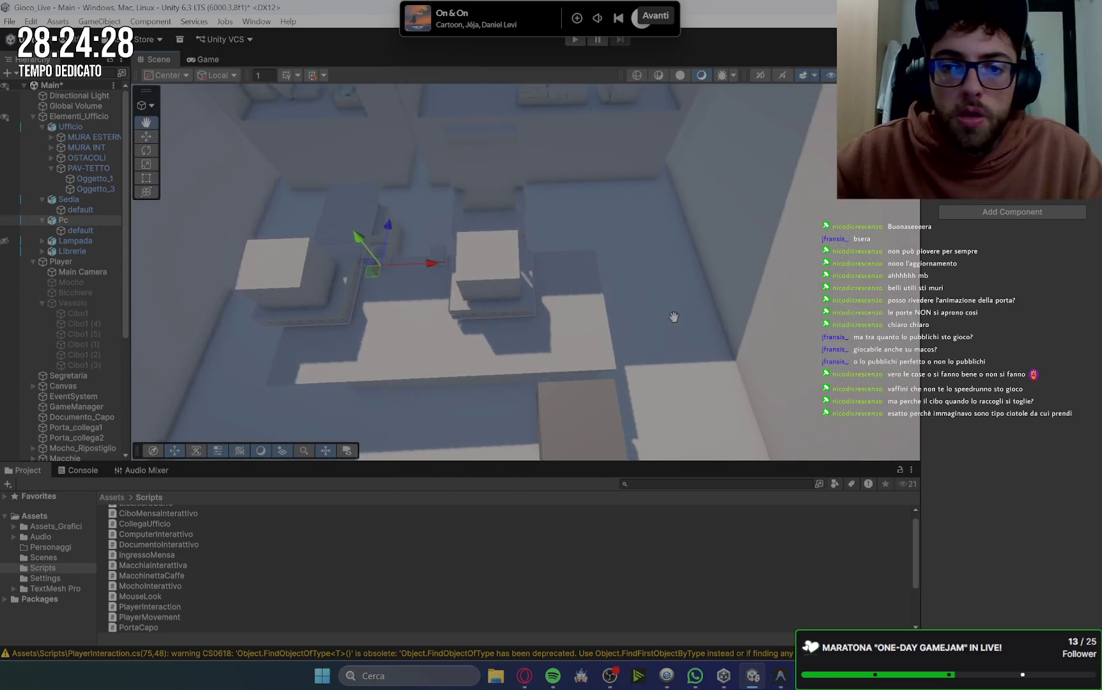
scroll(501, 197, "up", 3)
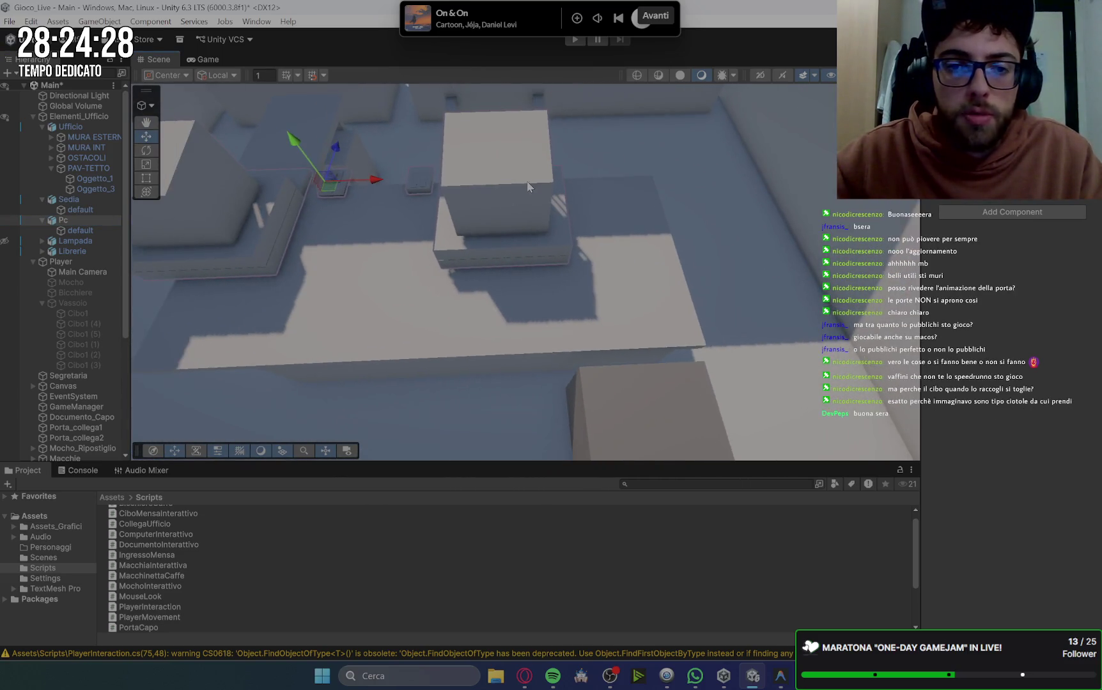
left_click_drag(534, 197, 537, 273)
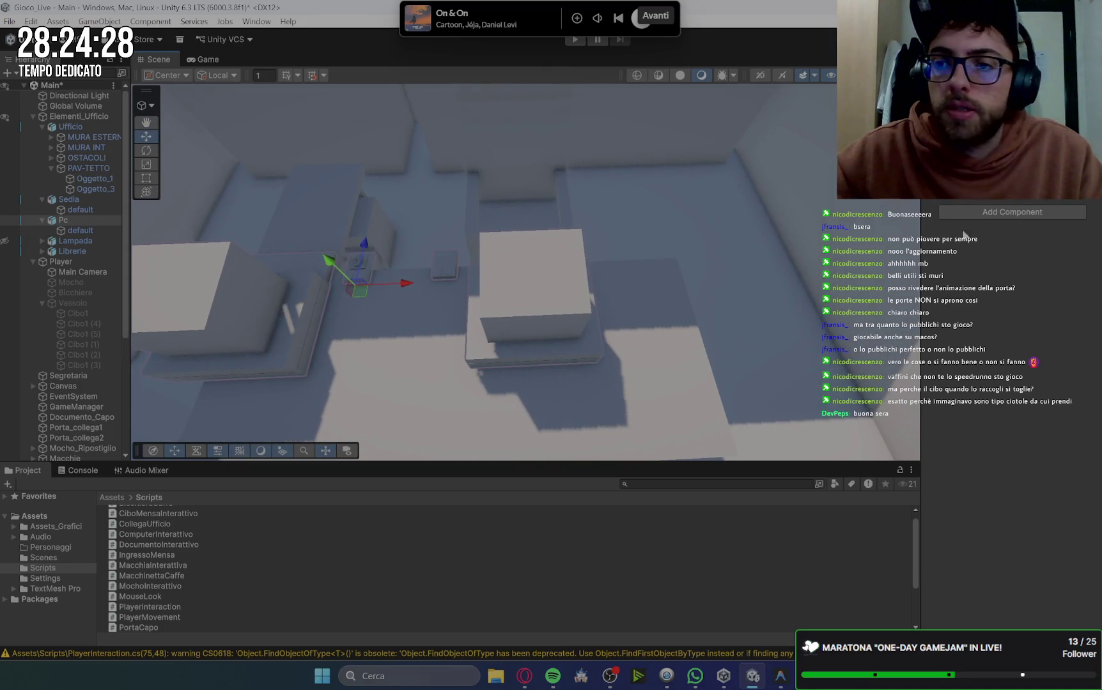
left_click(111, 220)
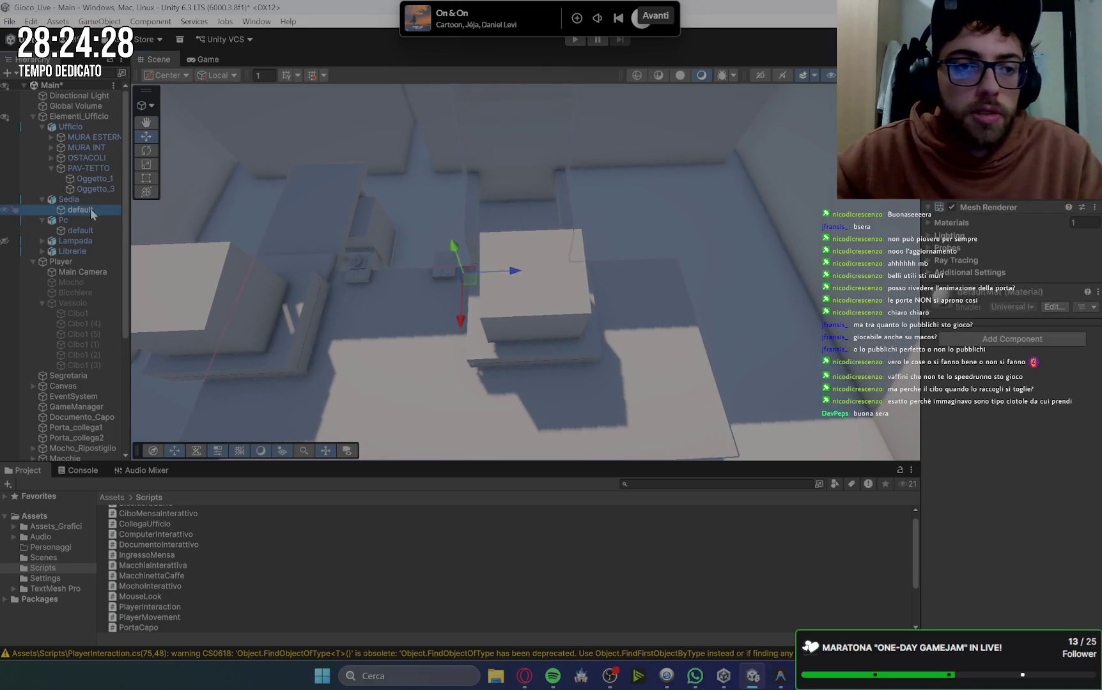
Add a Box Collider to Pc and enable Edit Collider to adjust its bounds.
left_click(982, 212)
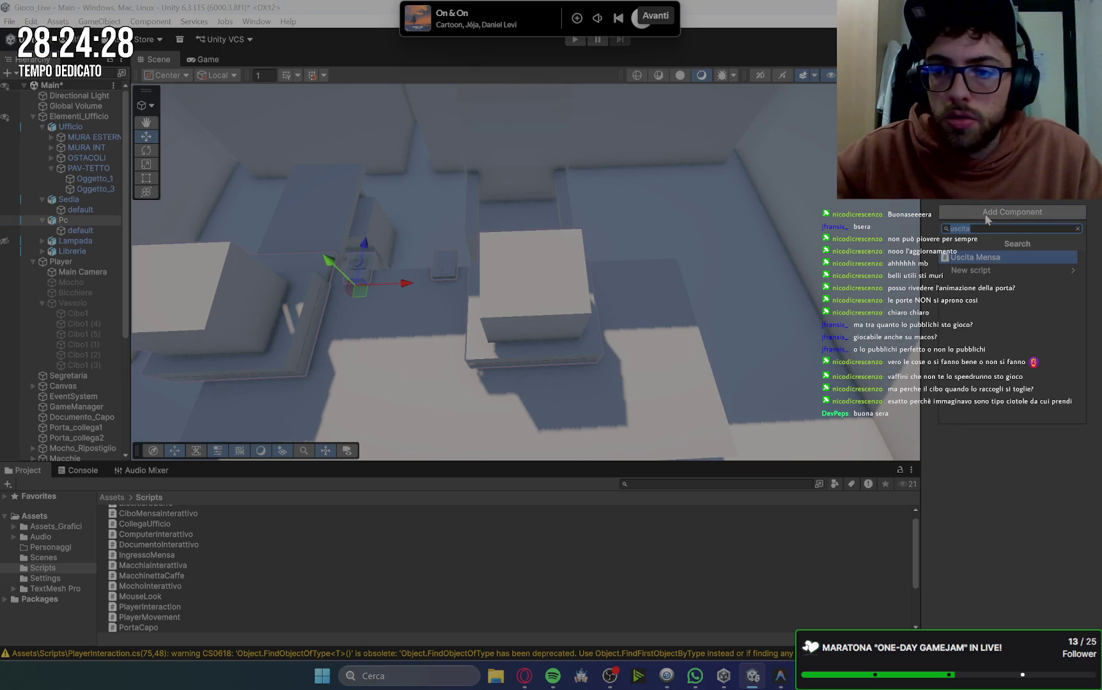
type("box")
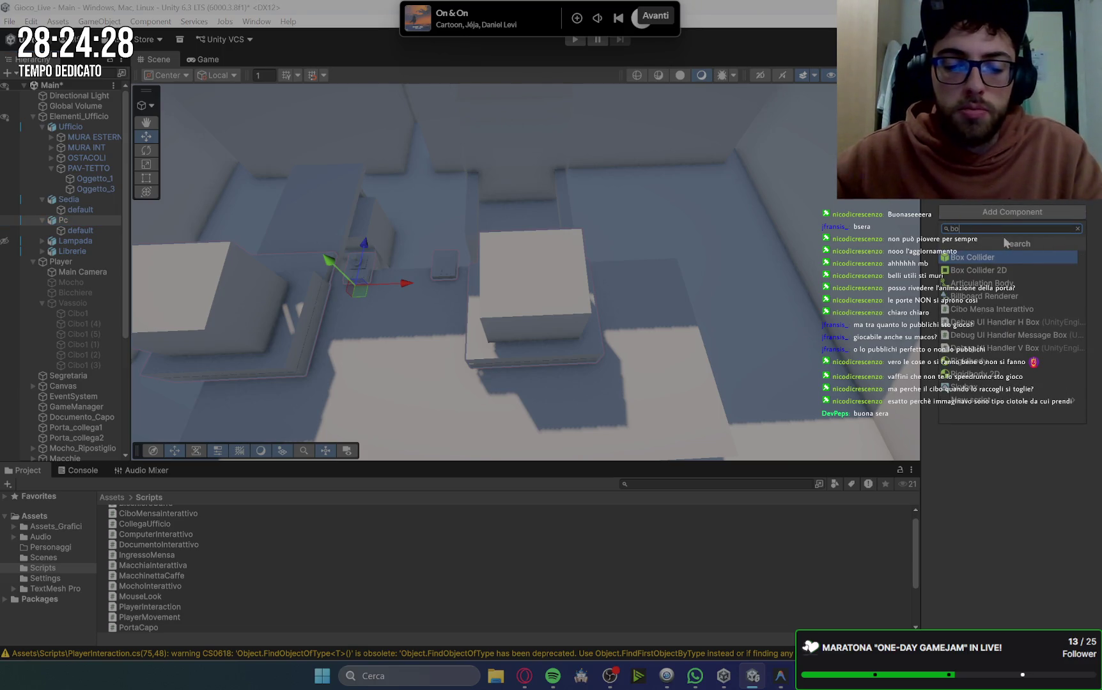
key("Return")
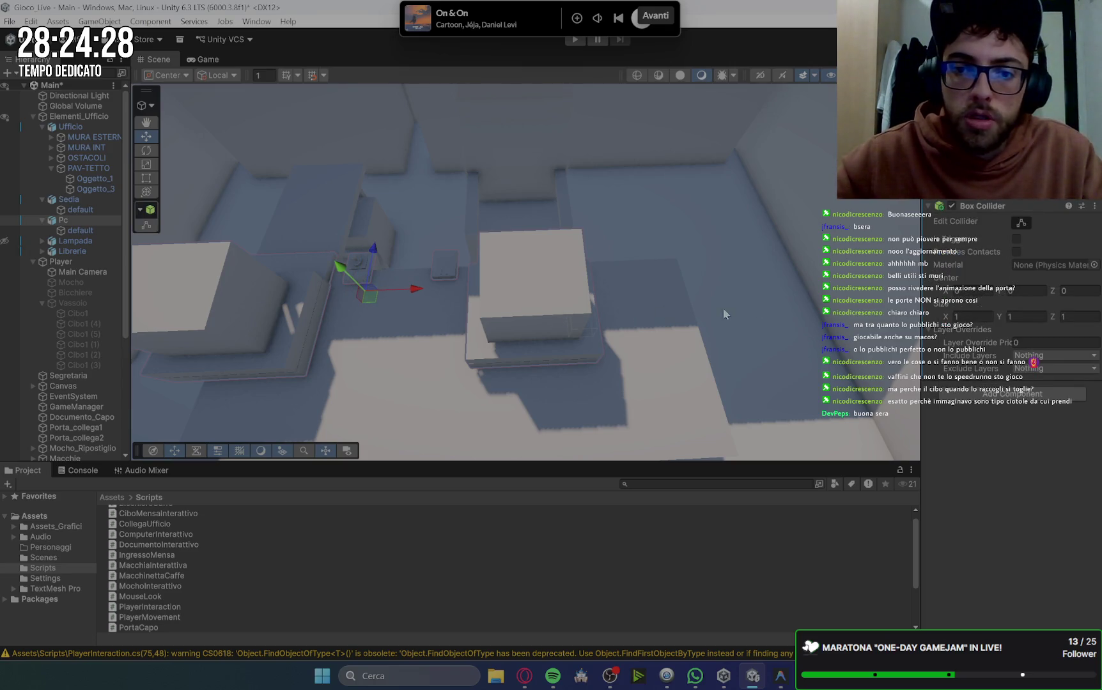
left_click(1019, 223)
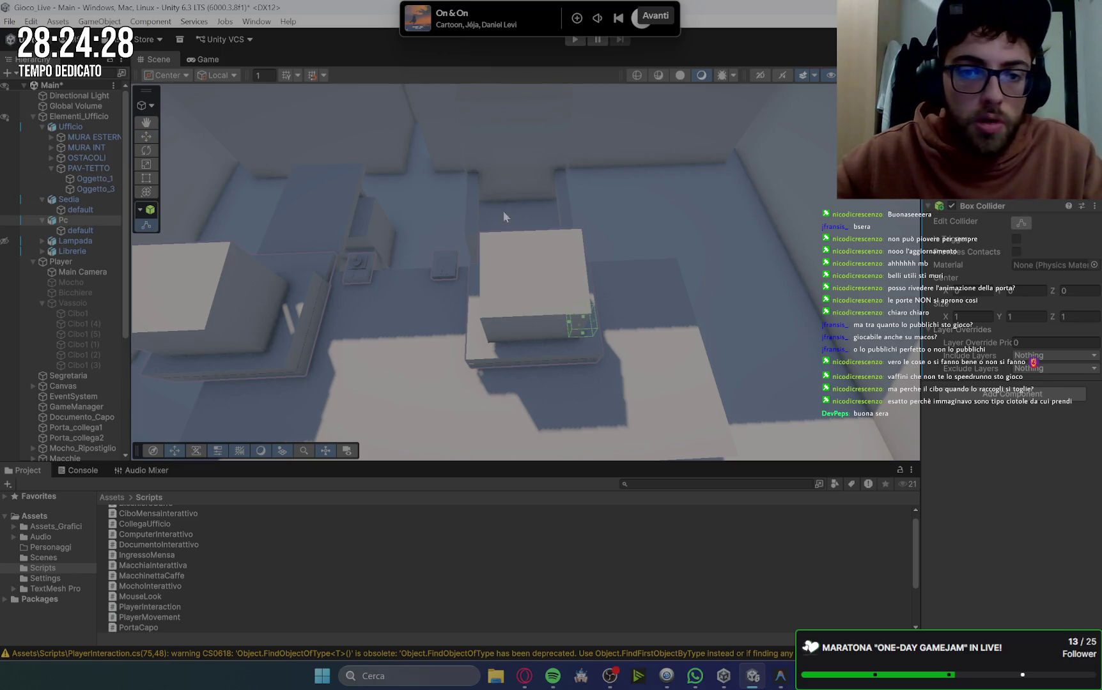
key("w")
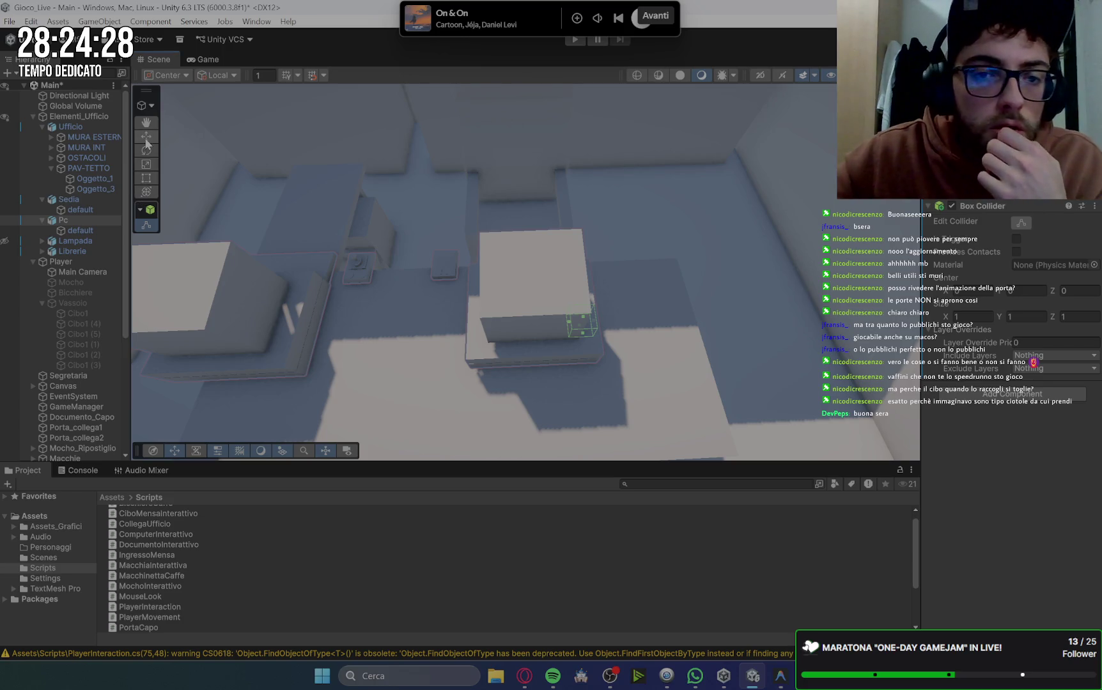
left_click(1020, 222)
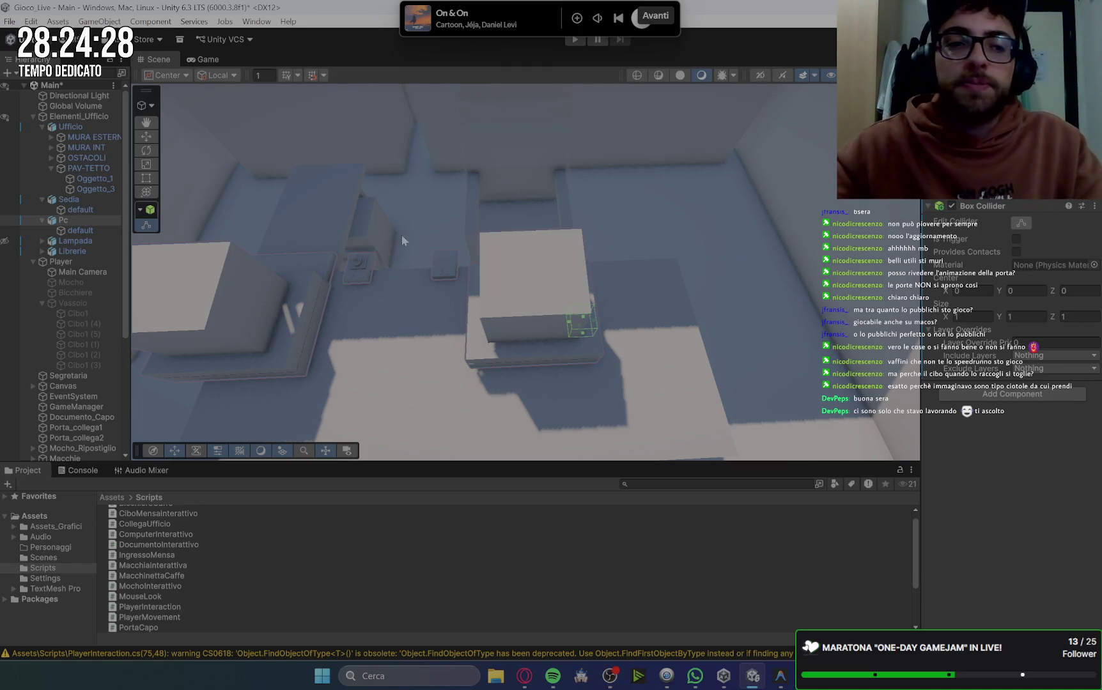
Widen the Pc's Box Collider to the left and extend its depth, framing the Pc.
left_click(1021, 223)
left_click(1023, 222)
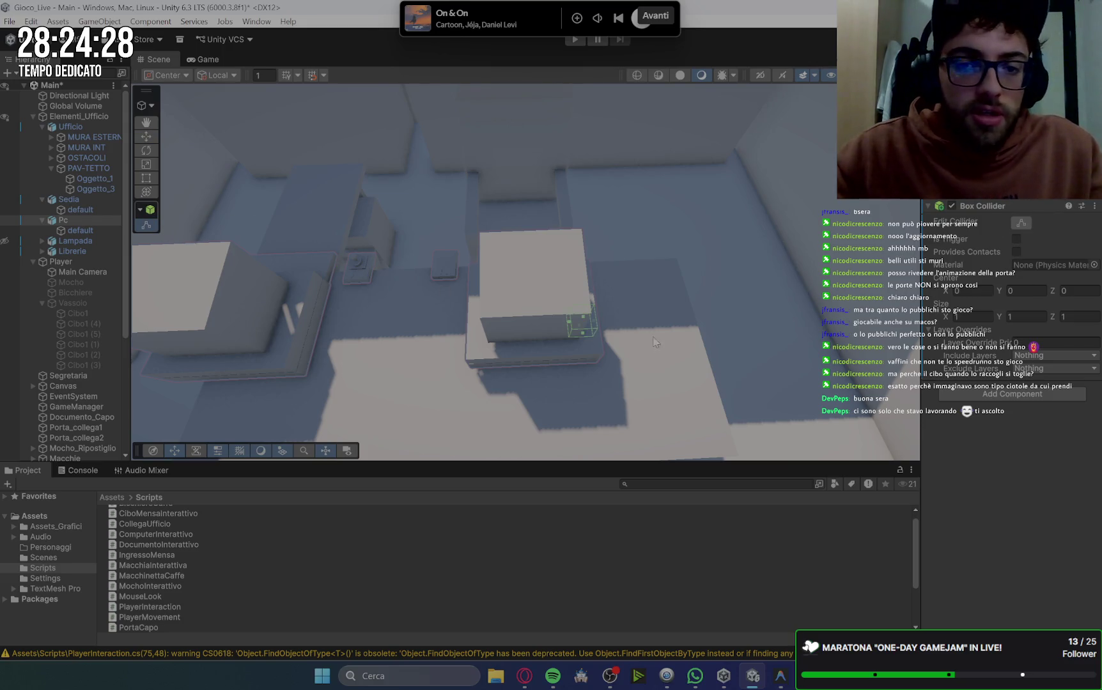
mouse_move(573, 327)
left_mouse_down()
mouse_move(464, 327)
mouse_move(534, 350)
mouse_move(536, 366)
left_mouse_up()
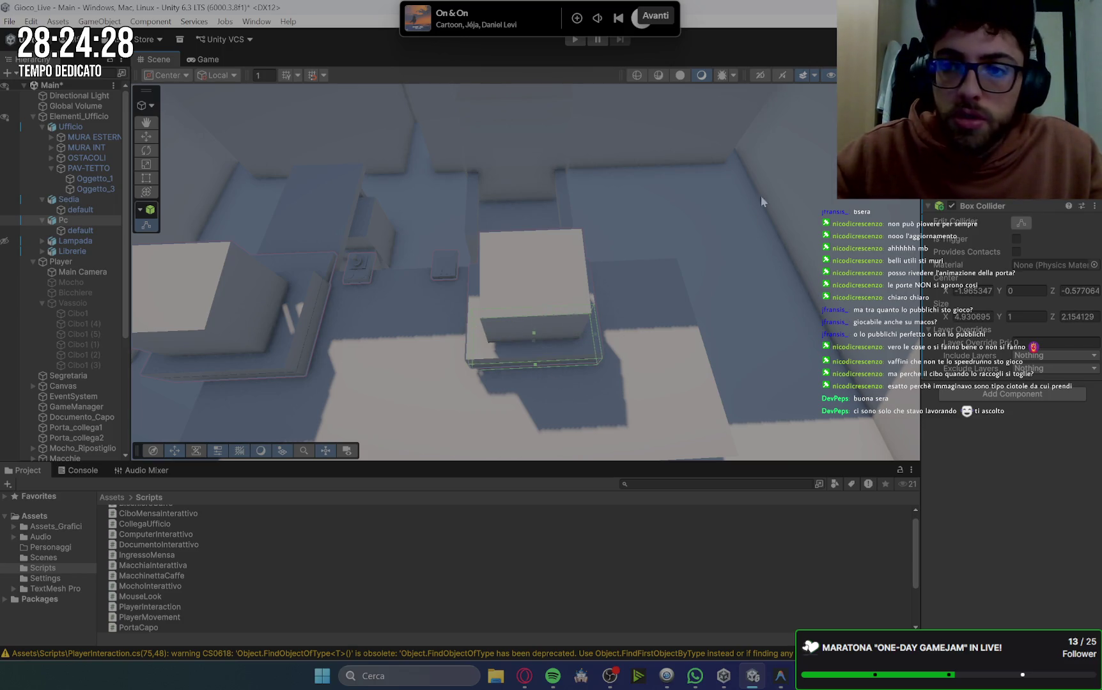
key("f")
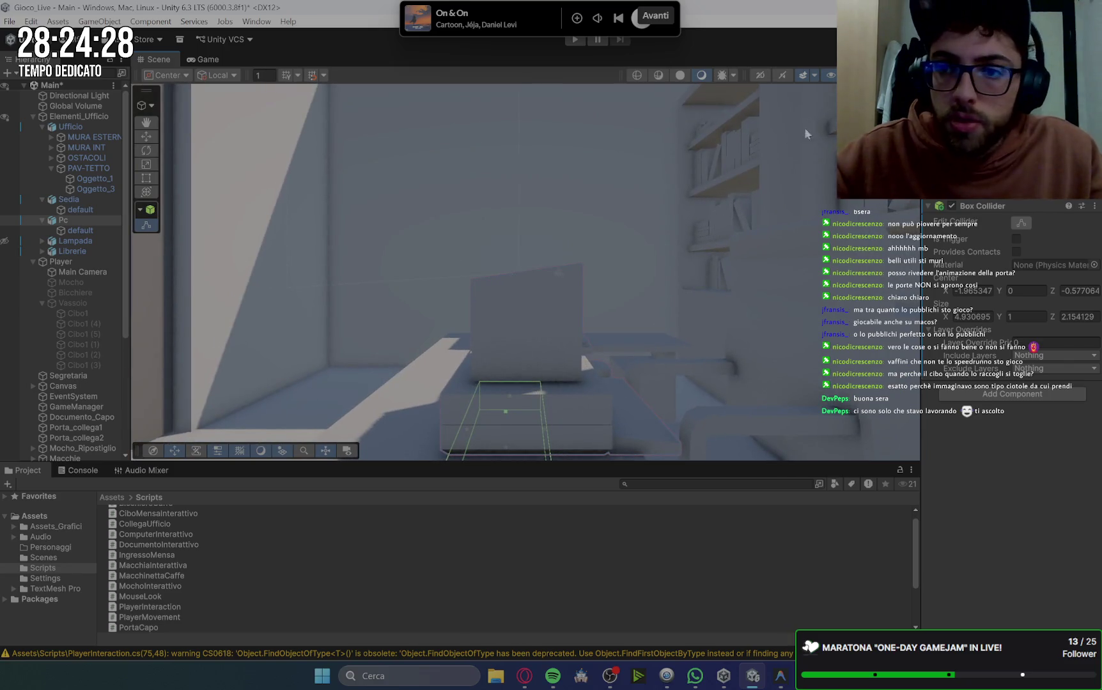
left_click_drag(519, 291, 531, 355)
left_click_drag(519, 234, 511, 218)
key("w")
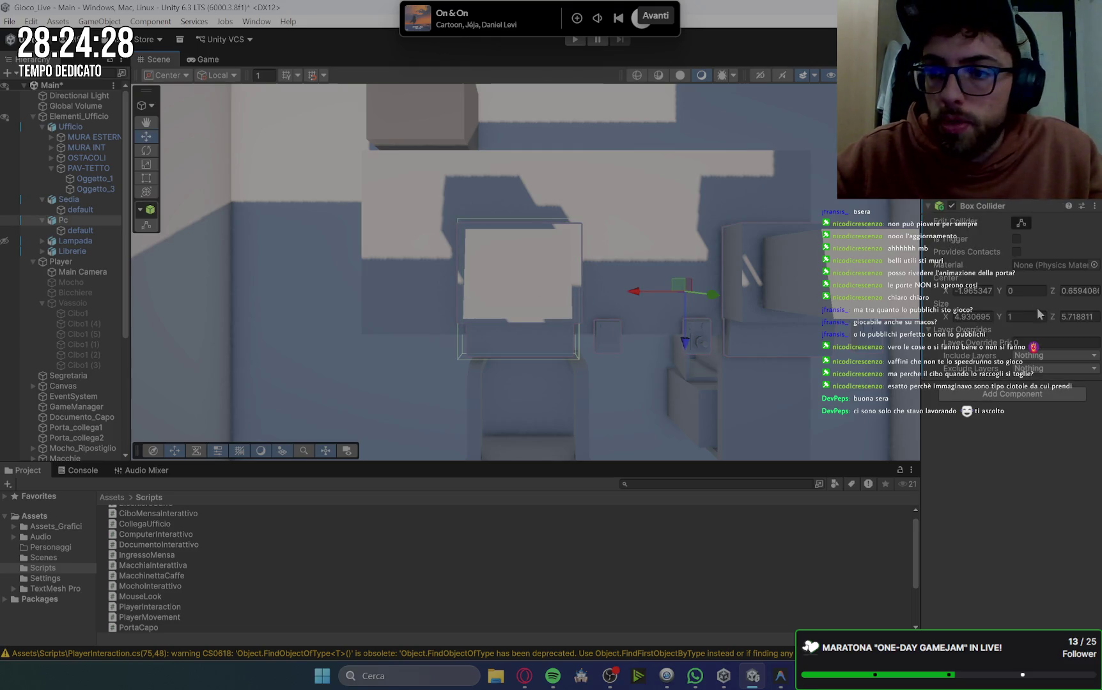
left_click(1021, 222)
left_click_drag(463, 294, 454, 294)
key("w")
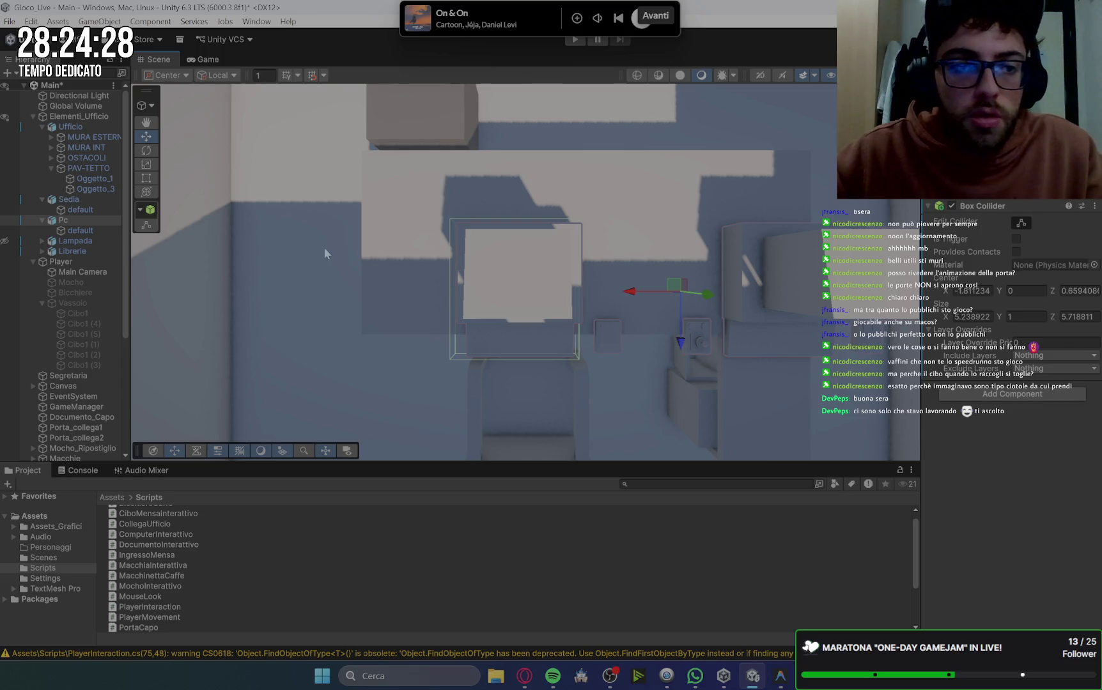
key("ctrl+z")
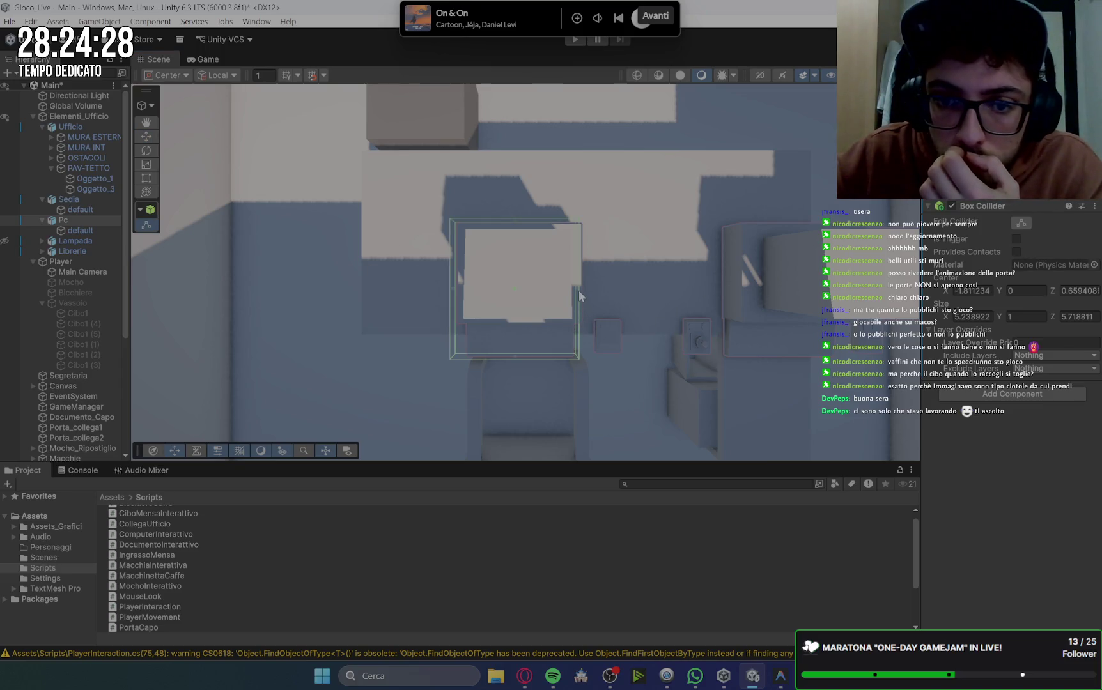
Extend the collider right and fit it over the monitor (centre Y 2.511, size Y 4.625).
left_click_drag(576, 289, 587, 290)
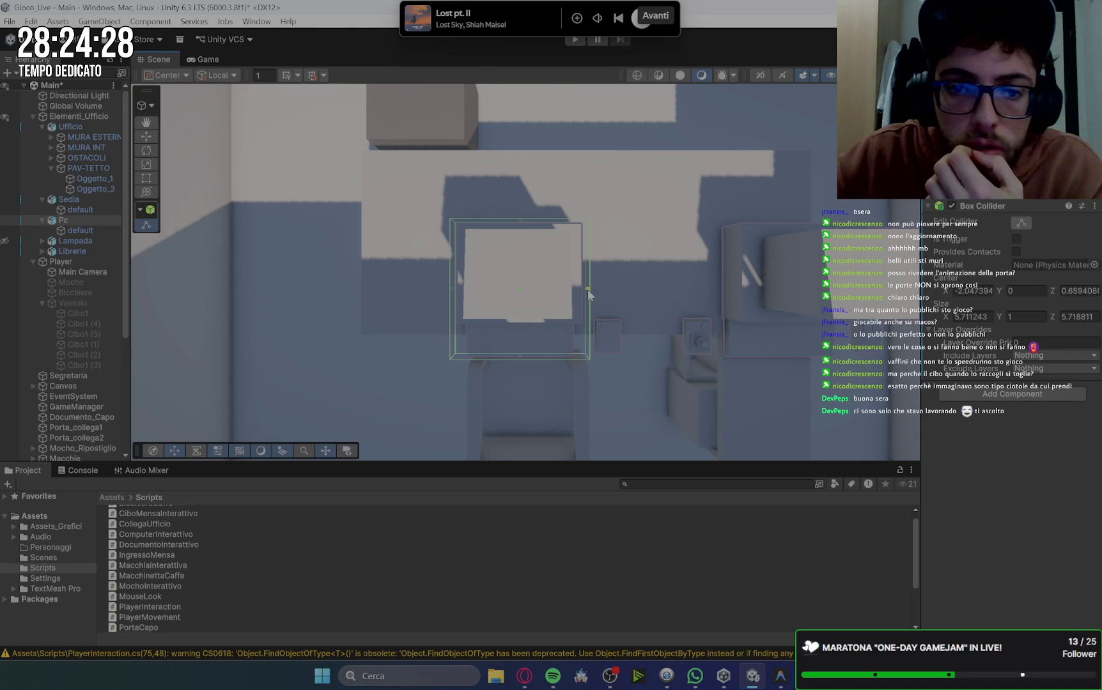
mouse_move(183, 189)
left_mouse_down()
mouse_move(701, 191)
mouse_move(659, 236)
mouse_move(635, 239)
left_mouse_up()
left_click_drag(584, 148, 583, 195)
mouse_move(709, 312)
left_mouse_down()
mouse_move(700, 312)
mouse_move(710, 314)
left_mouse_up()
mouse_move(582, 429)
left_mouse_down()
mouse_move(583, 397)
mouse_move(706, 231)
left_mouse_up()
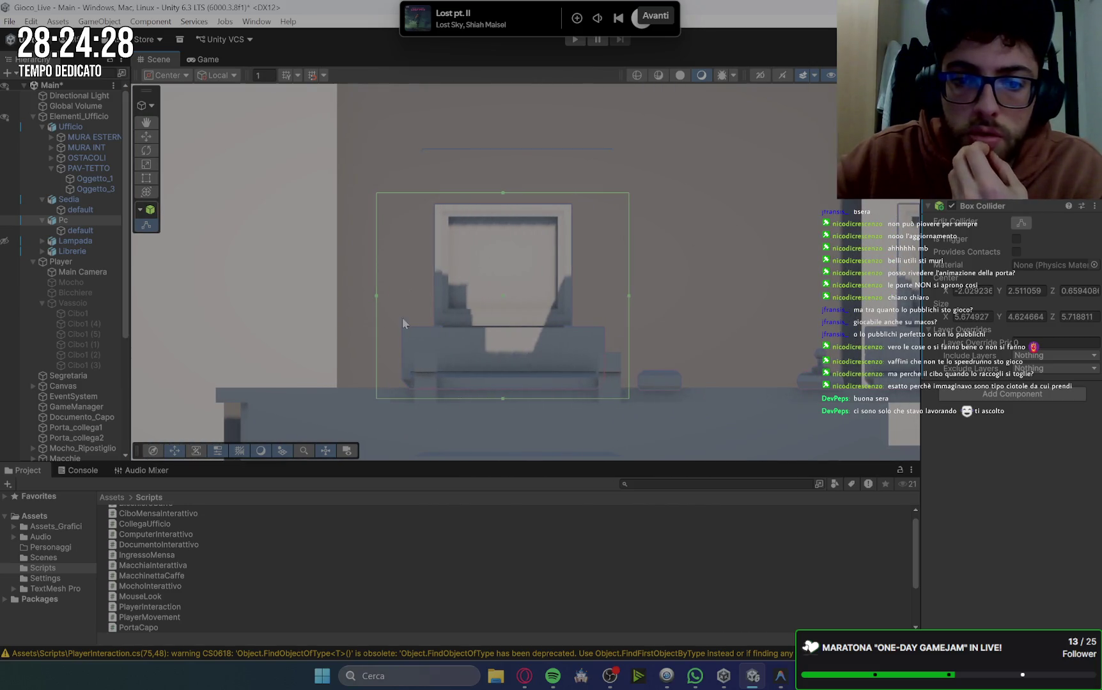
left_click(375, 287)
mouse_move(480, 308)
left_mouse_down()
mouse_move(556, 229)
mouse_move(581, 298)
mouse_move(535, 266)
mouse_move(633, 252)
mouse_move(707, 321)
left_mouse_up()
Scroll around the office Scene view, then bring Gemini's guide in Opera to the front.
scroll(710, 319, "up", 8)
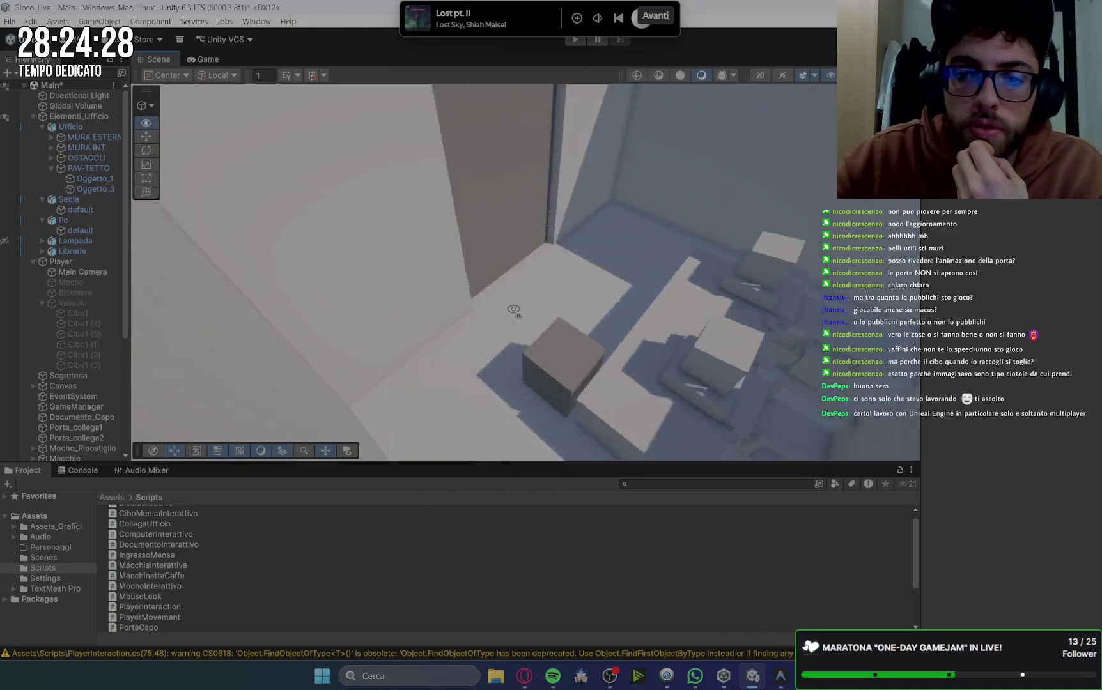
scroll(738, 310, "down", 6)
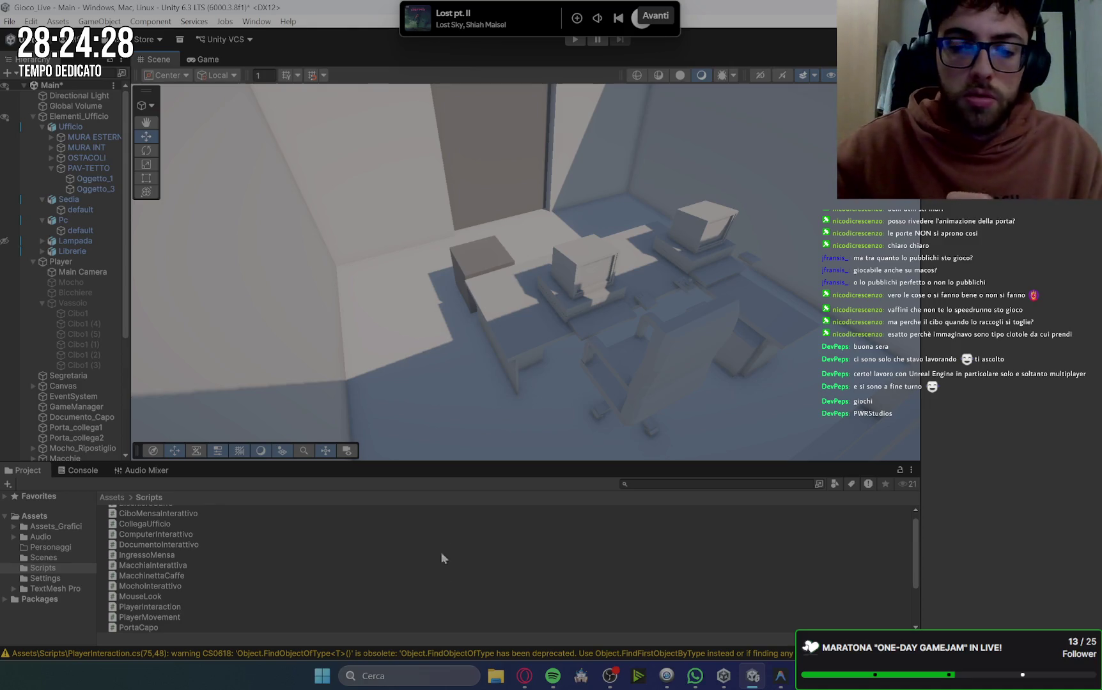
left_click(523, 678)
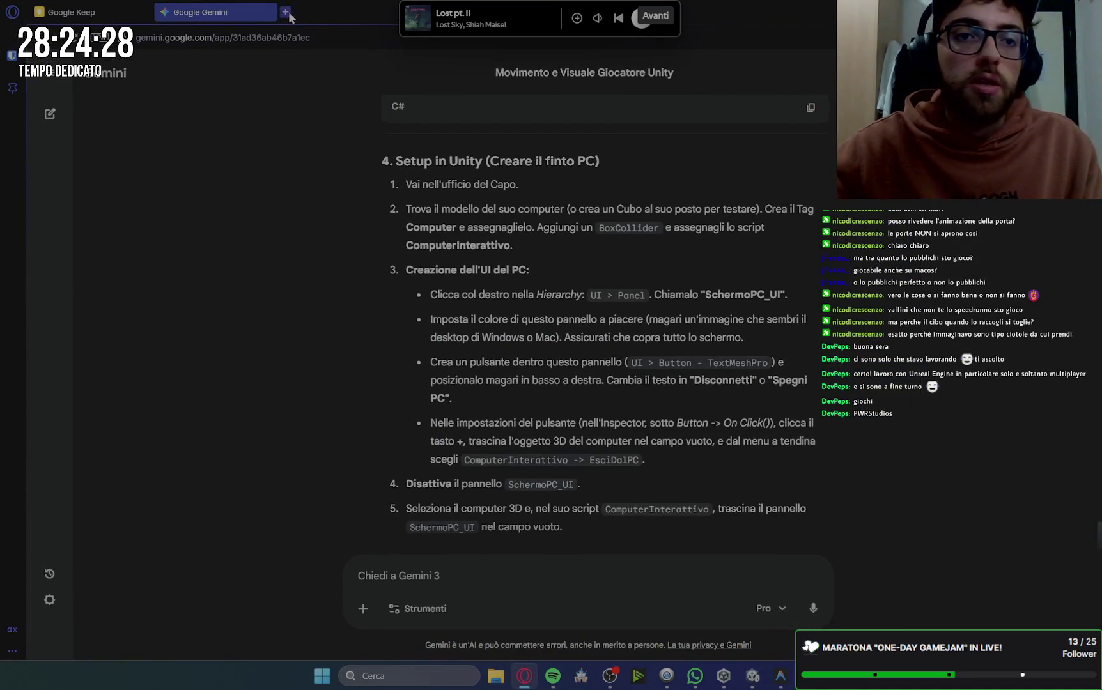
Search Google for 'pwrstudios' in a new tab.
left_click(283, 12)
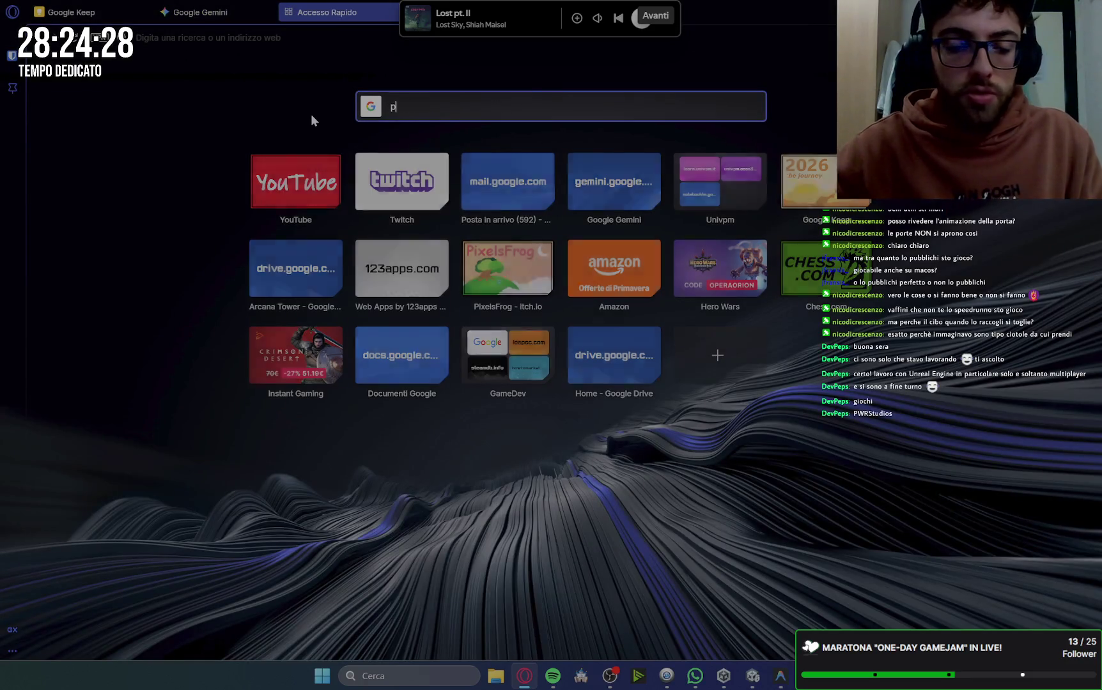
type("pwrstudios")
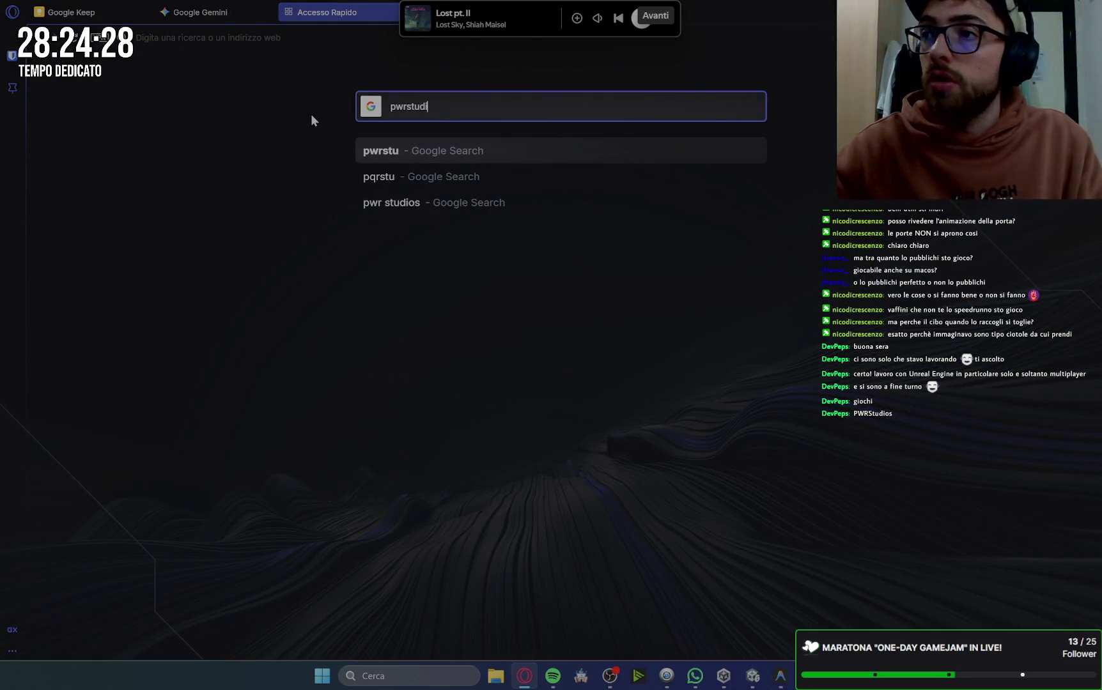
key("Return")
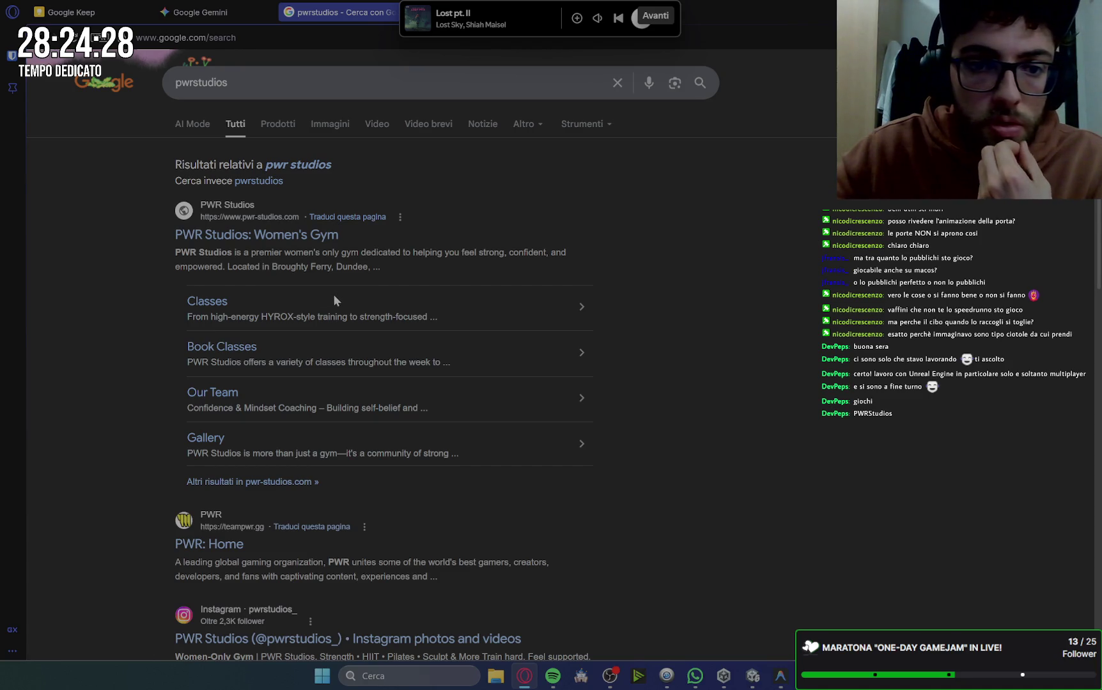
scroll(332, 295, "down", 4)
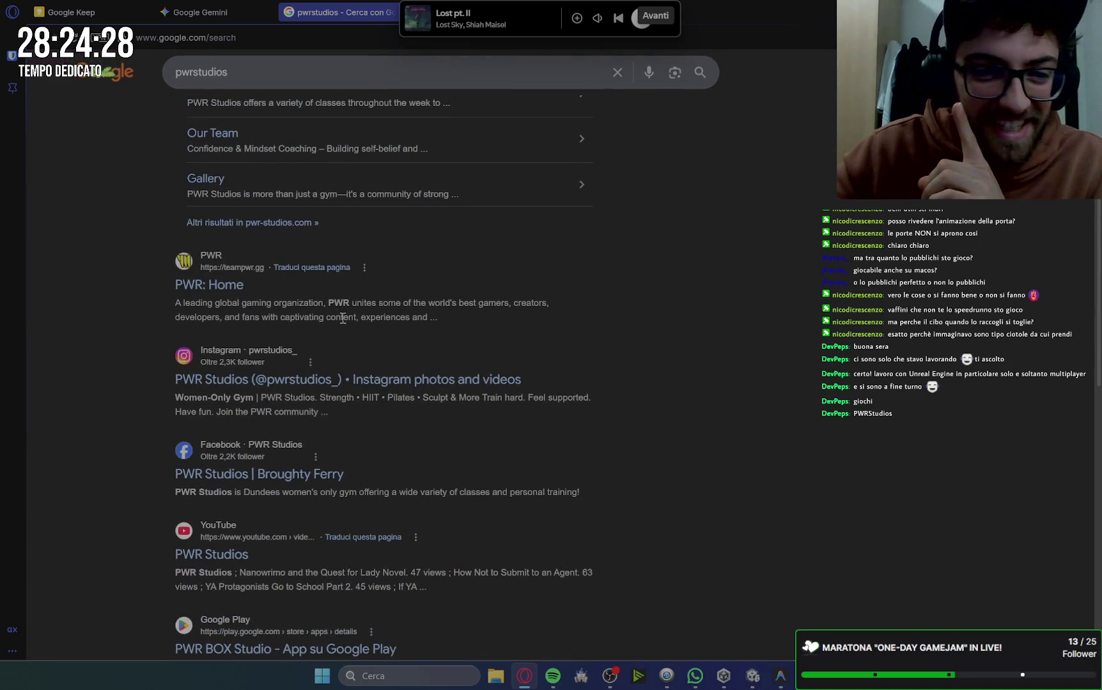
Refine the search to 'pwrstudios videogame' and open the PWR: Home result.
left_click(259, 76)
type("v")
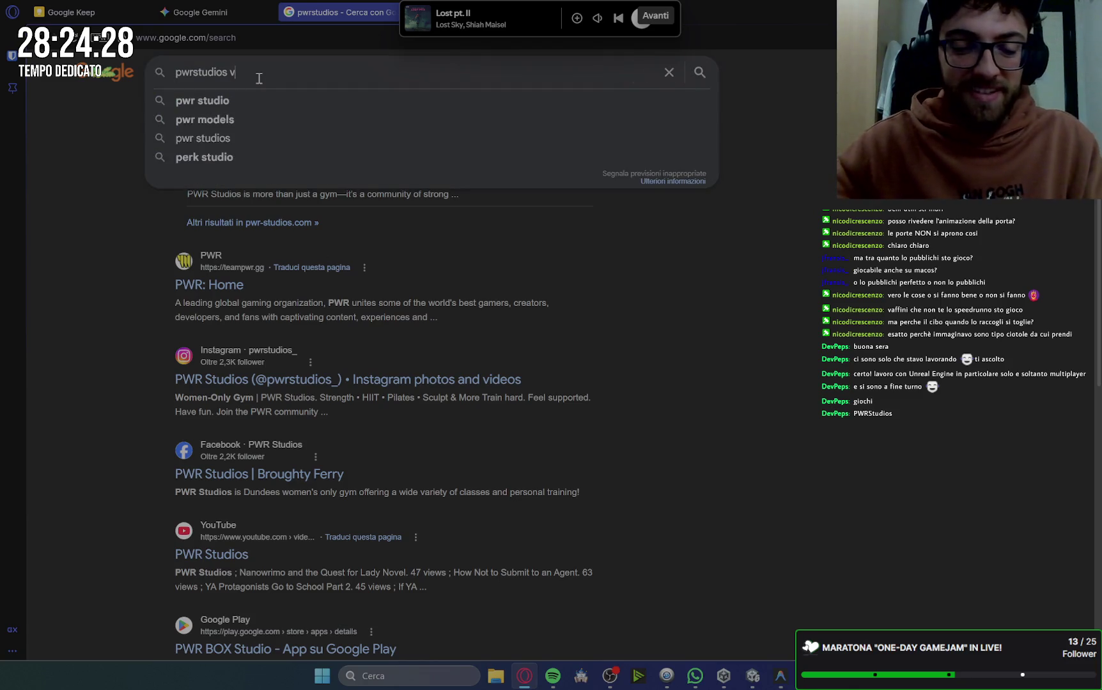
type("ideogame")
key("Return")
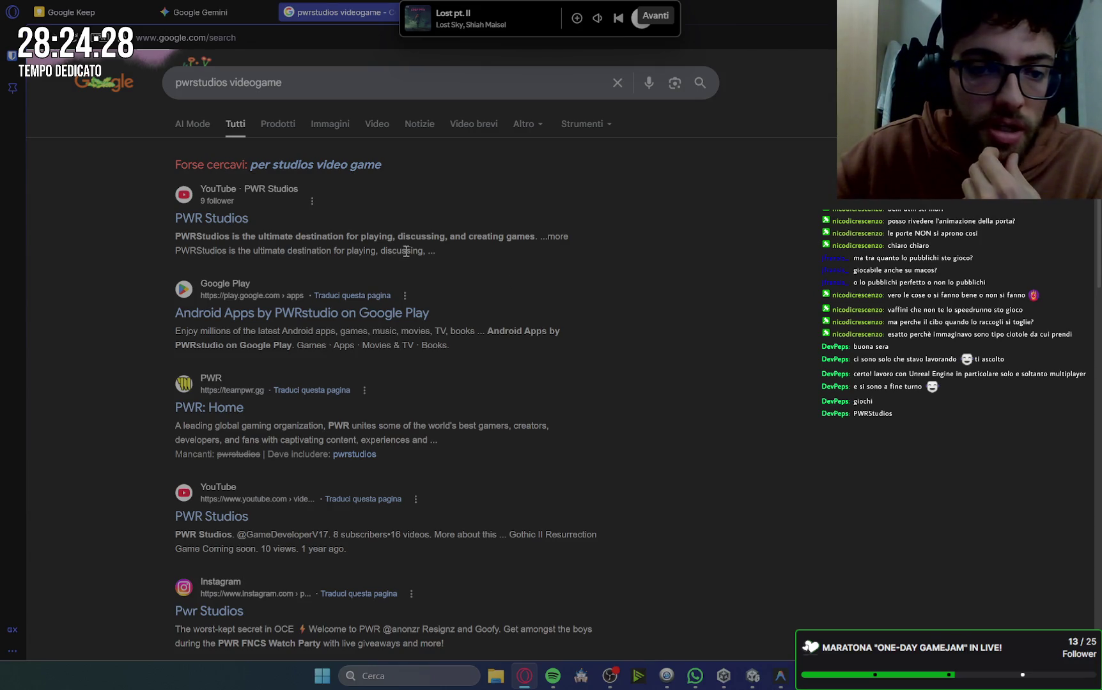
scroll(512, 256, "down", 1)
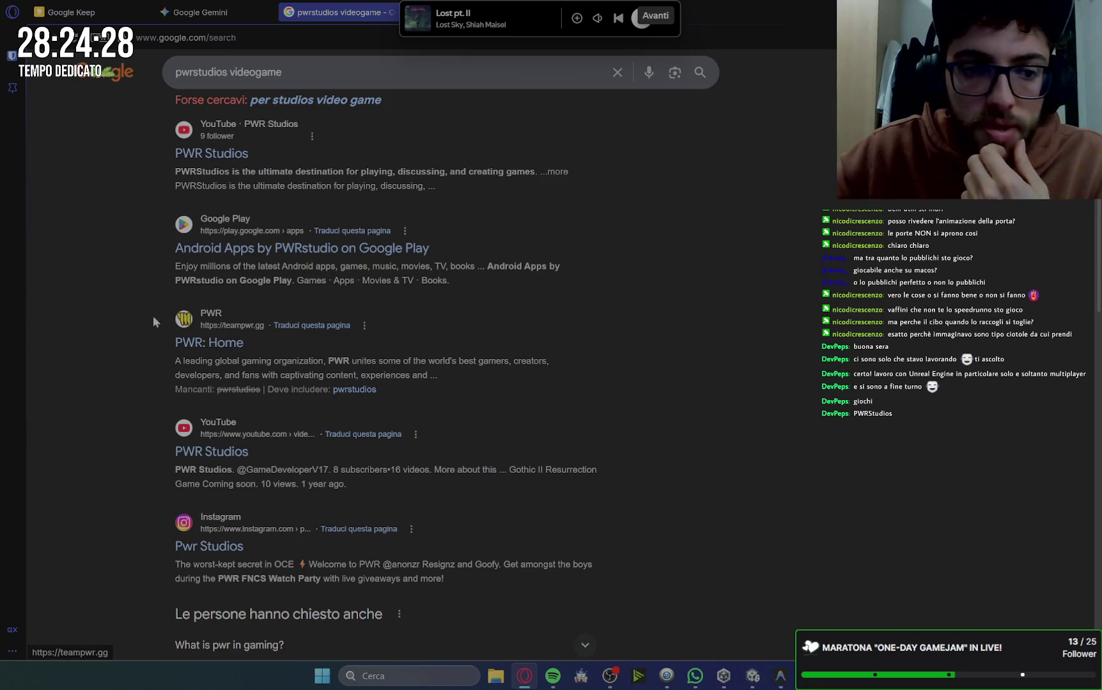
left_click(211, 347)
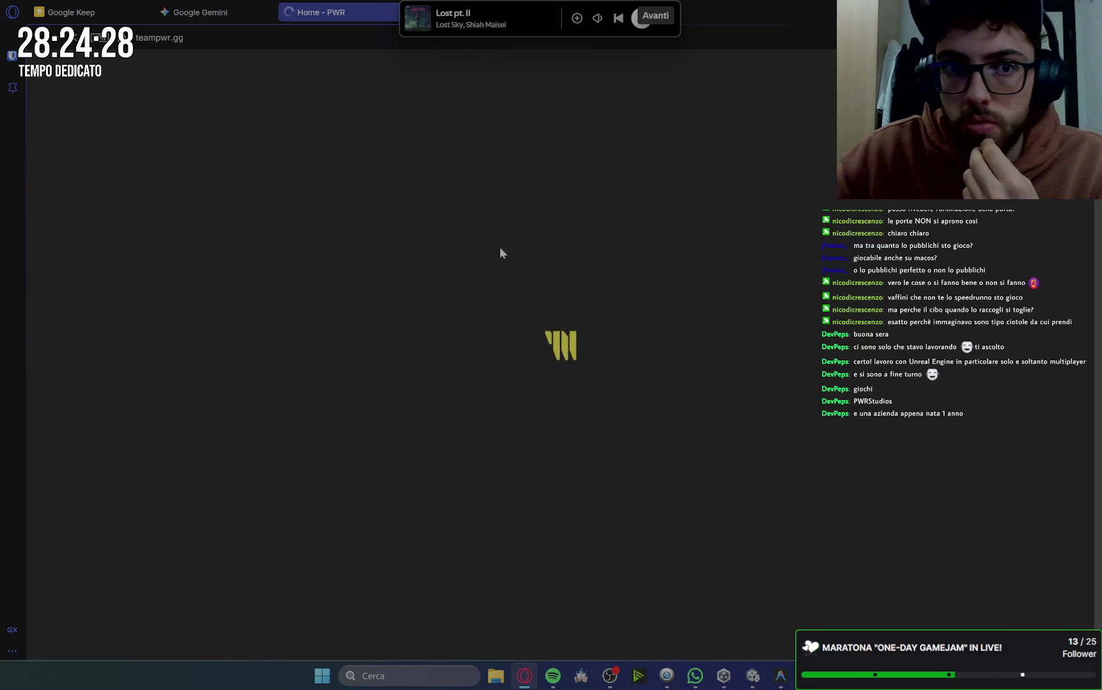
Return to the 'pwrstudios videogame' results, browse them, and move the music player off the tabs.
key("alt+Left")
scroll(492, 383, "down", 3)
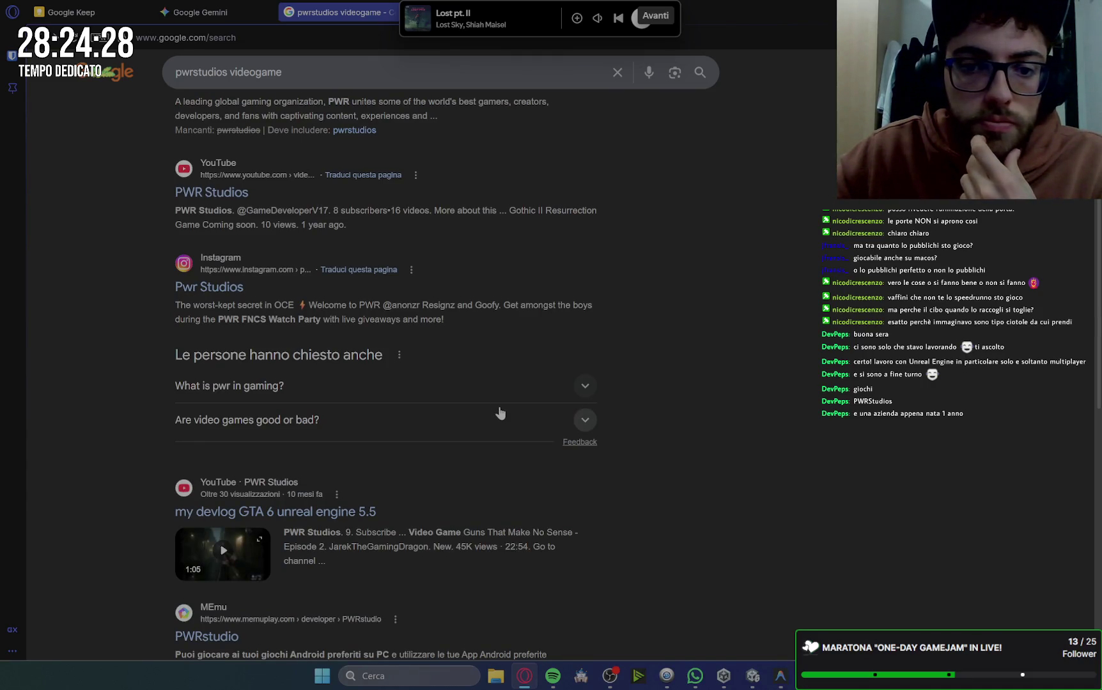
scroll(662, 377, "down", 5)
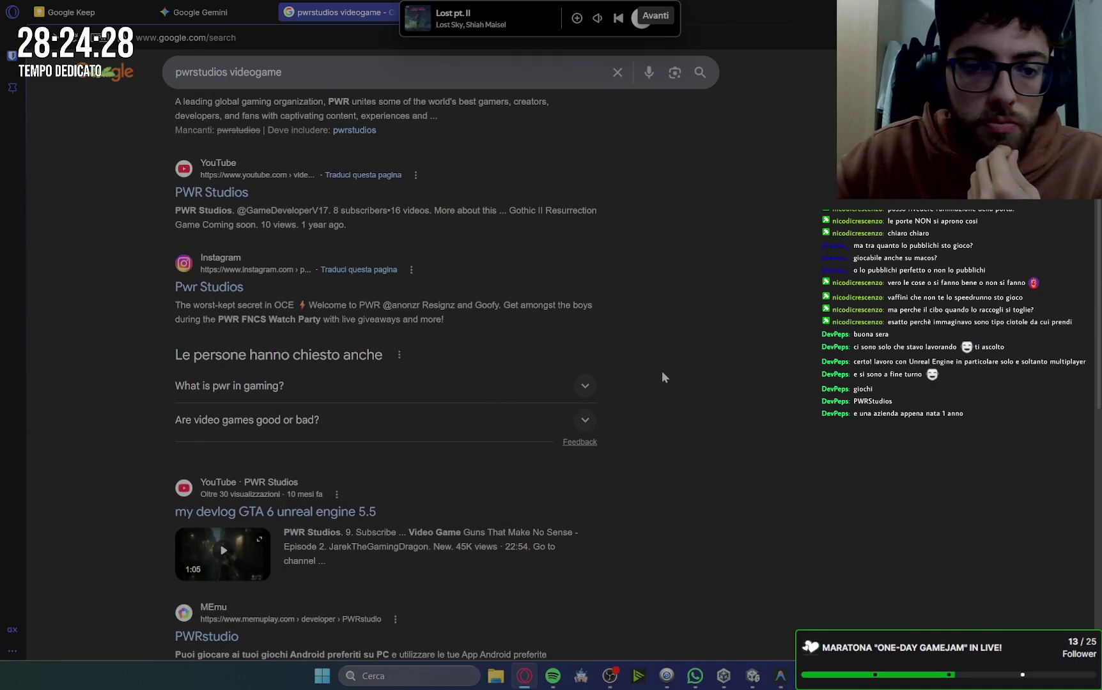
scroll(662, 377, "up", 8)
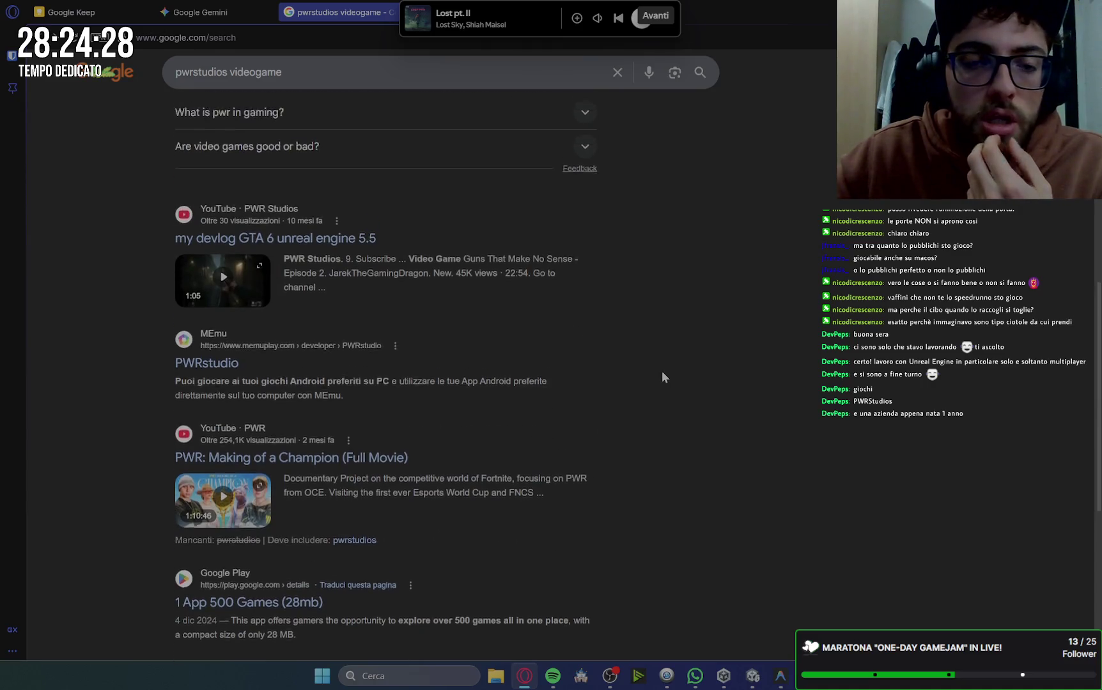
scroll(662, 377, "down", 5)
scroll(662, 377, "down", 3)
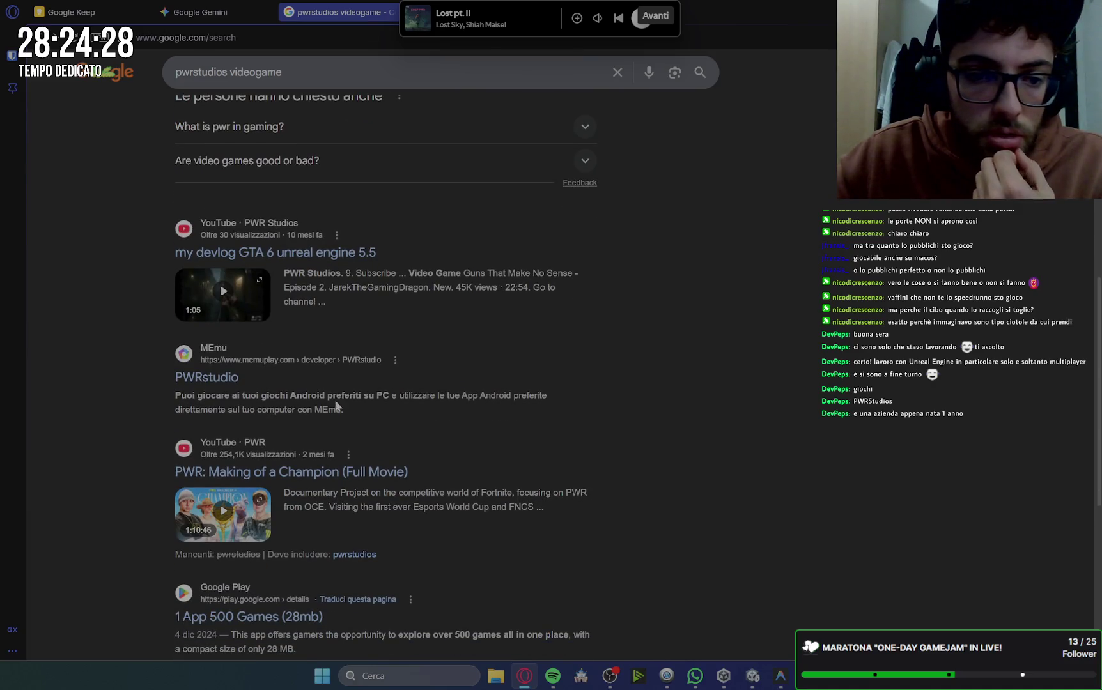
scroll(627, 384, "up", 10)
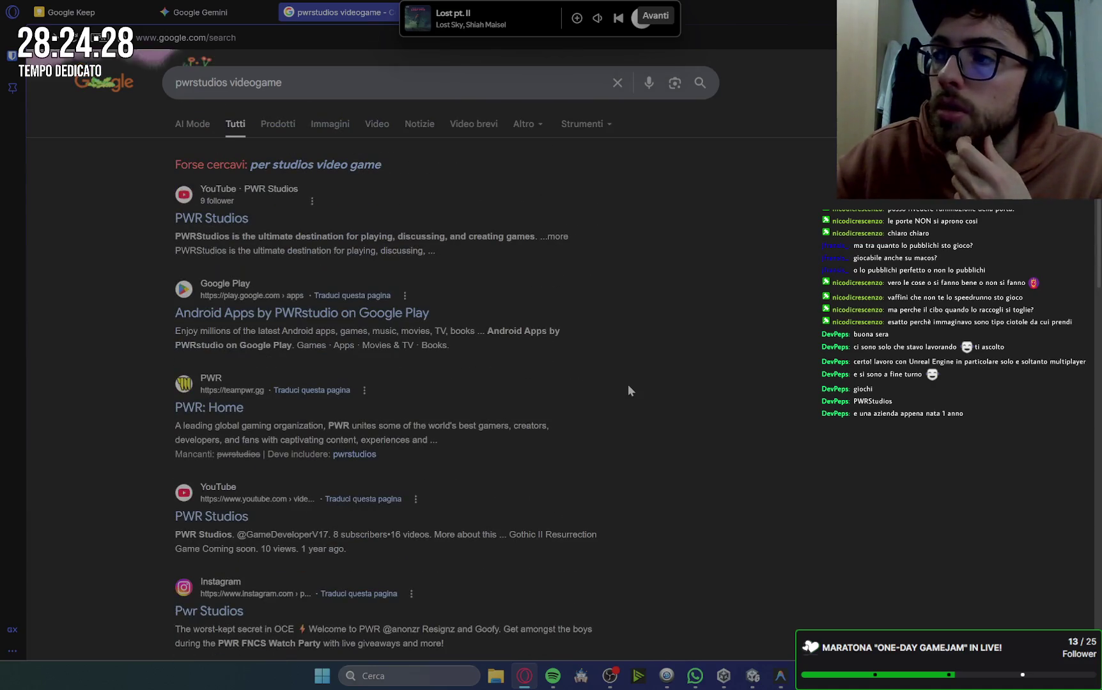
mouse_move(409, 25)
left_mouse_down()
mouse_move(563, 53)
mouse_move(625, 91)
mouse_move(658, 62)
mouse_move(665, 78)
mouse_move(611, 79)
mouse_move(610, 100)
left_mouse_up()
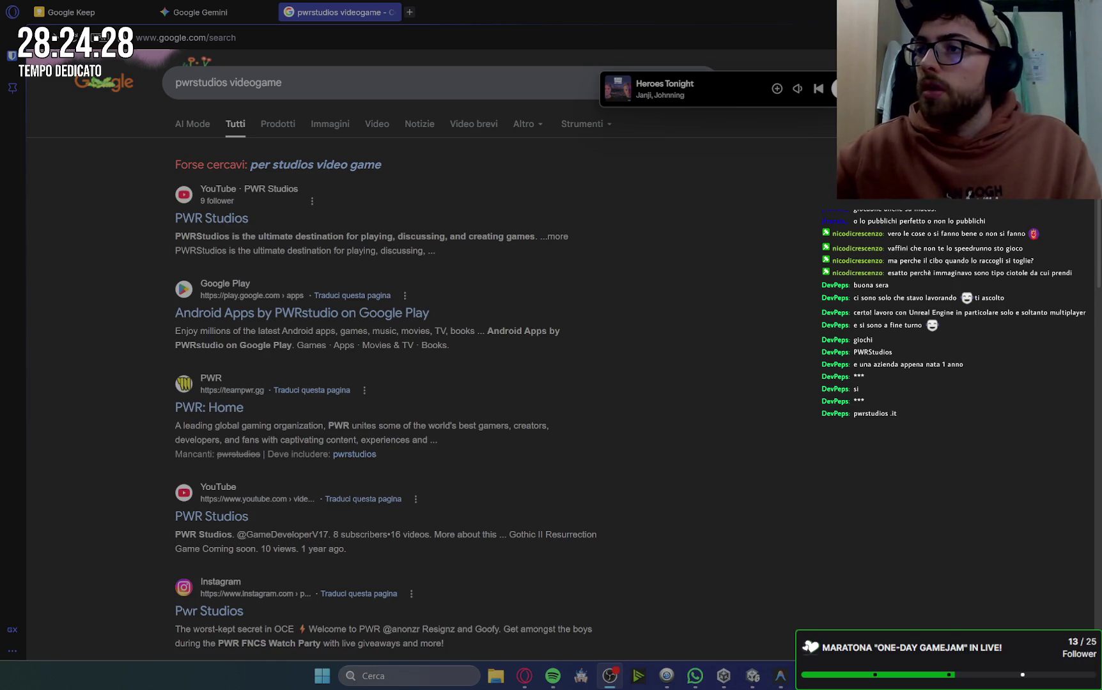
Change the Google search to 'pwrstudios.it' and select the query.
left_click_drag(296, 84, 229, 84)
type(".it")
key("Return")
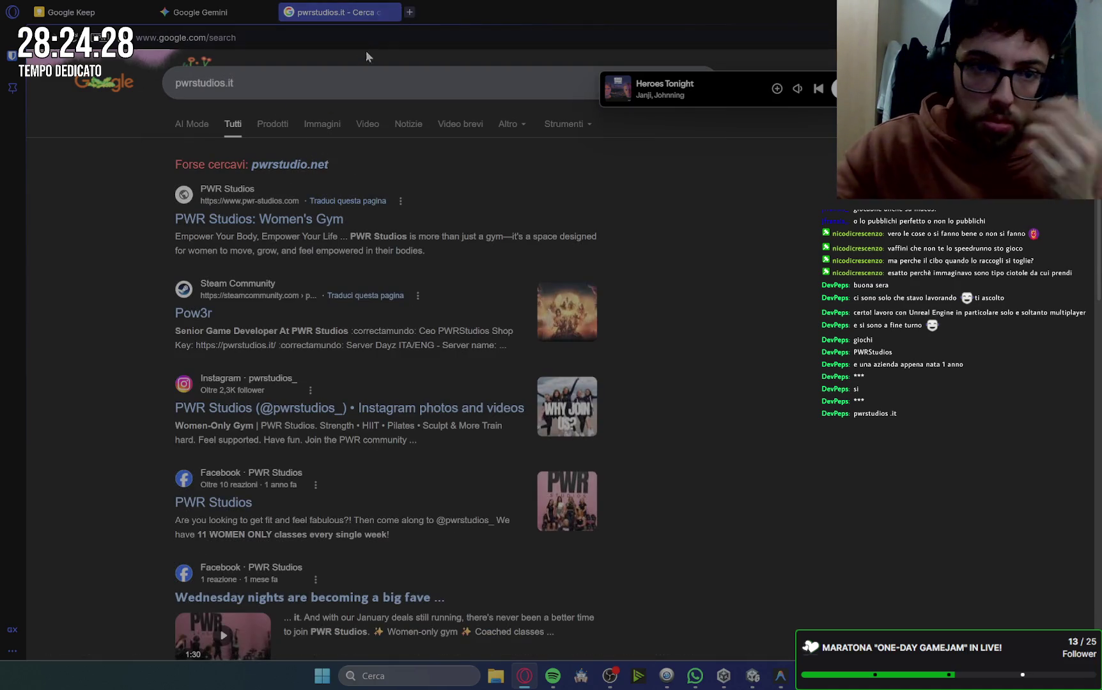
left_click_drag(298, 89, 168, 89)
key("ctrl+c")
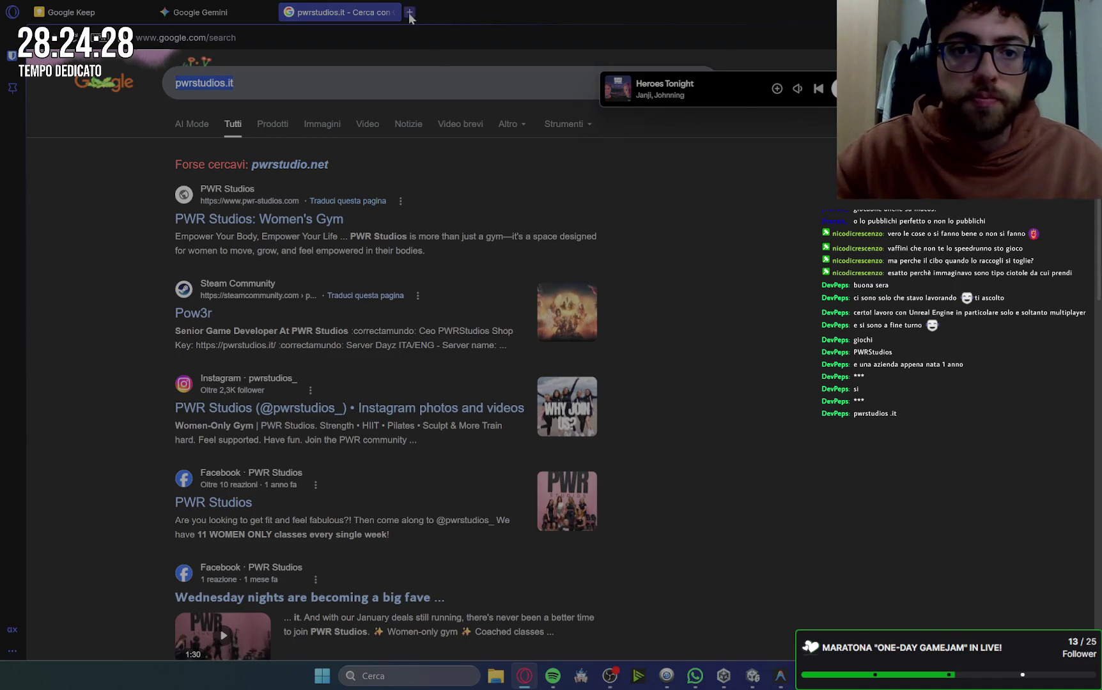
In a new tab, search for instagram and open the Instagram website.
left_click(409, 13)
left_click(452, 106)
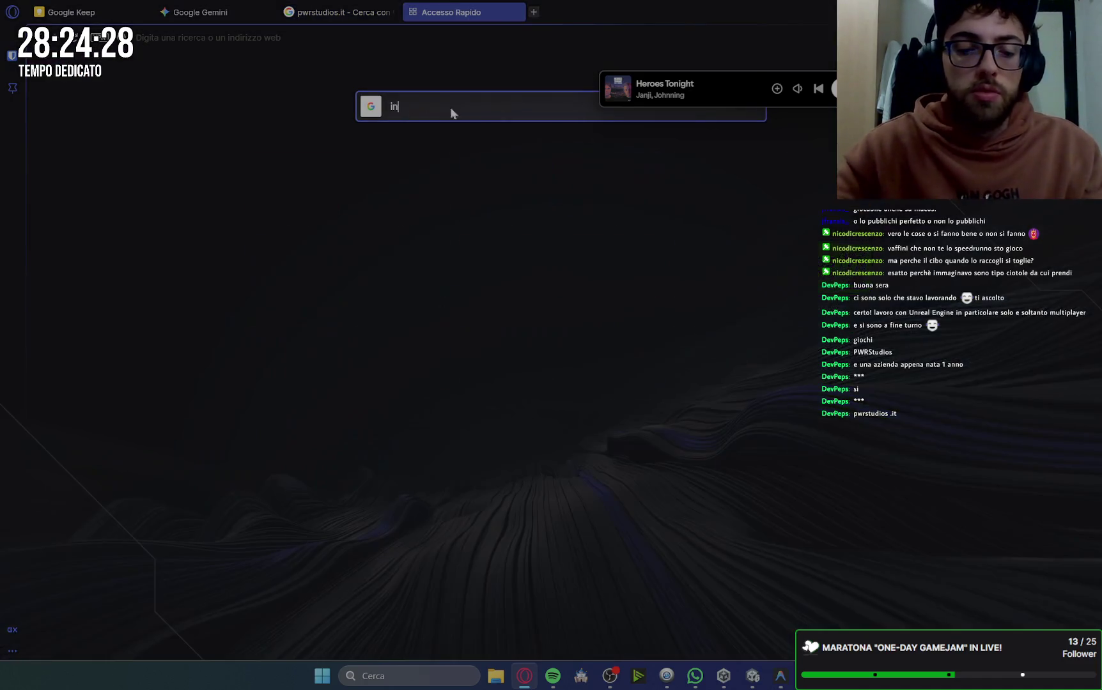
type("instag")
key("Return")
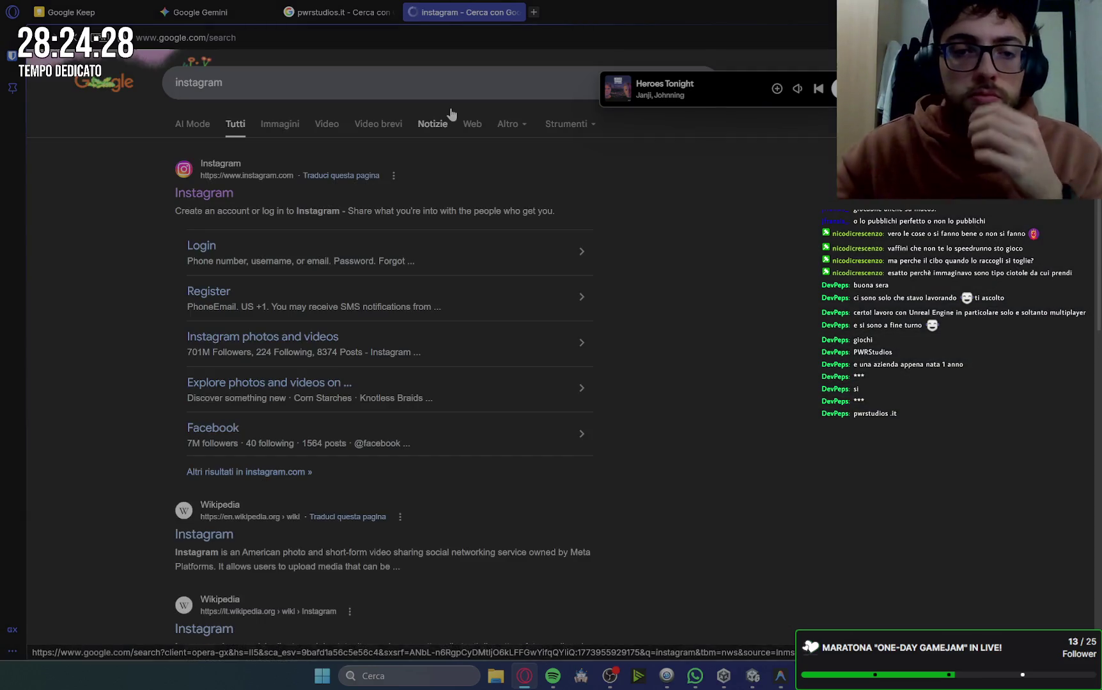
left_click(205, 193)
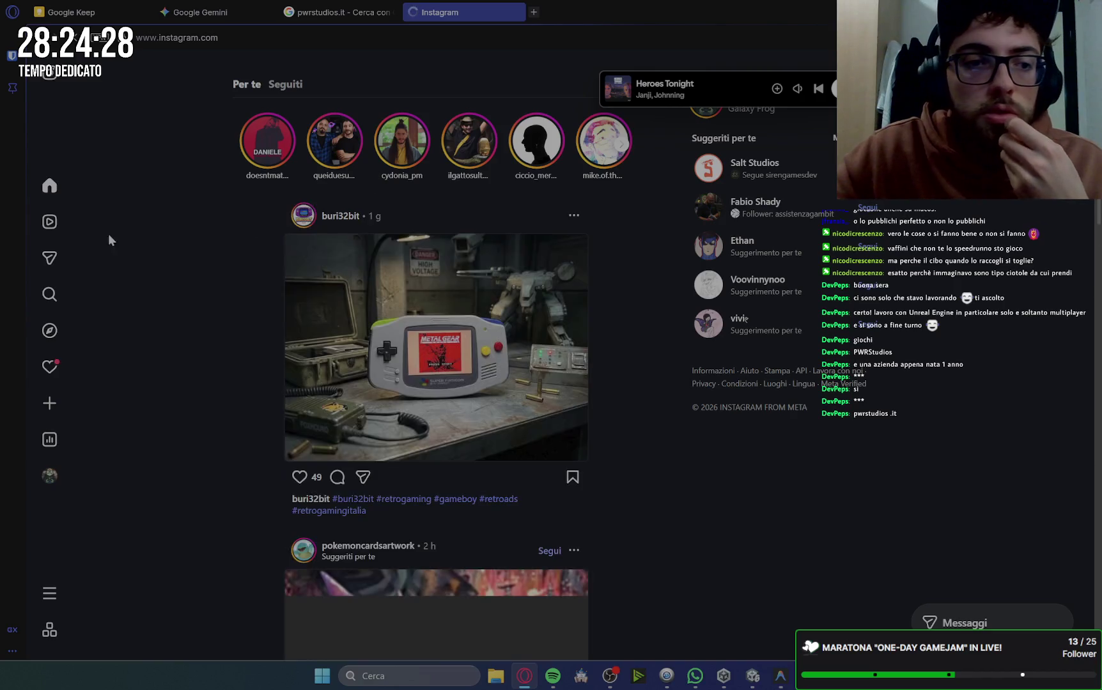
Search Instagram for 'pwrstudios.it' and view the PWR Studios profile.
left_click(49, 294)
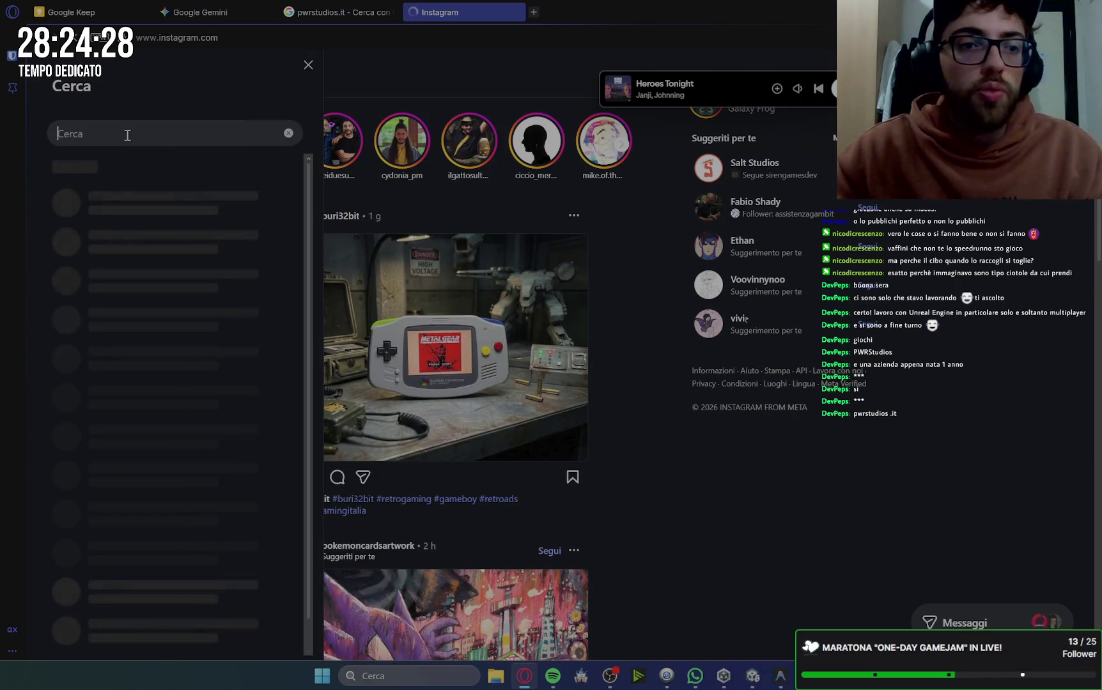
type("pwrstudios.it")
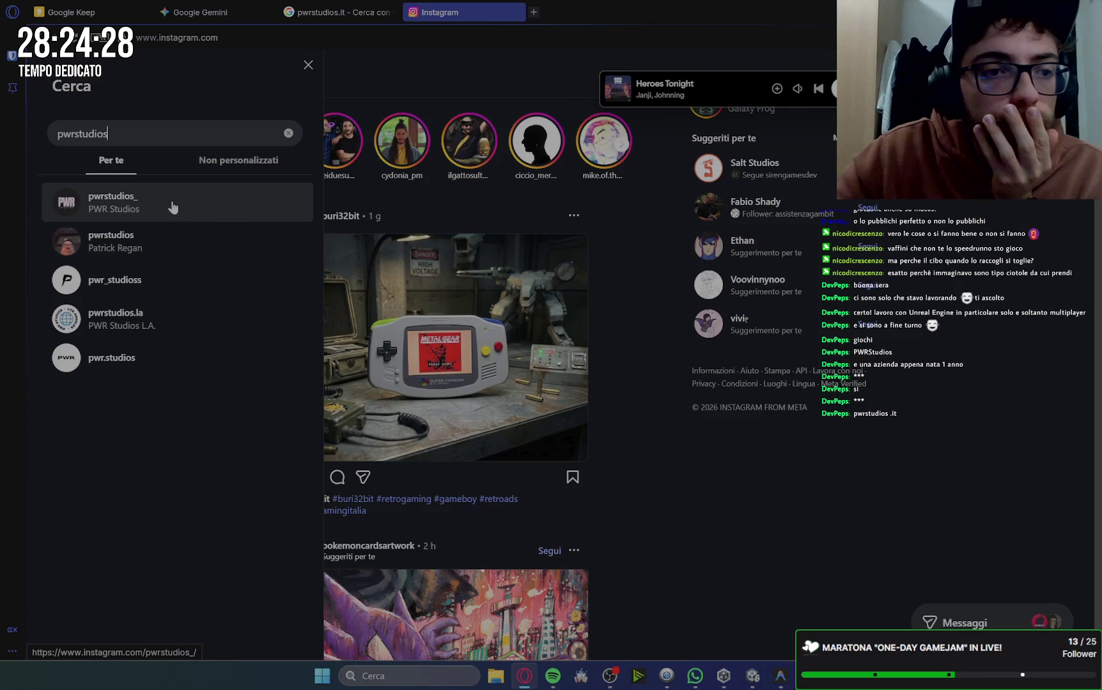
left_click(174, 206)
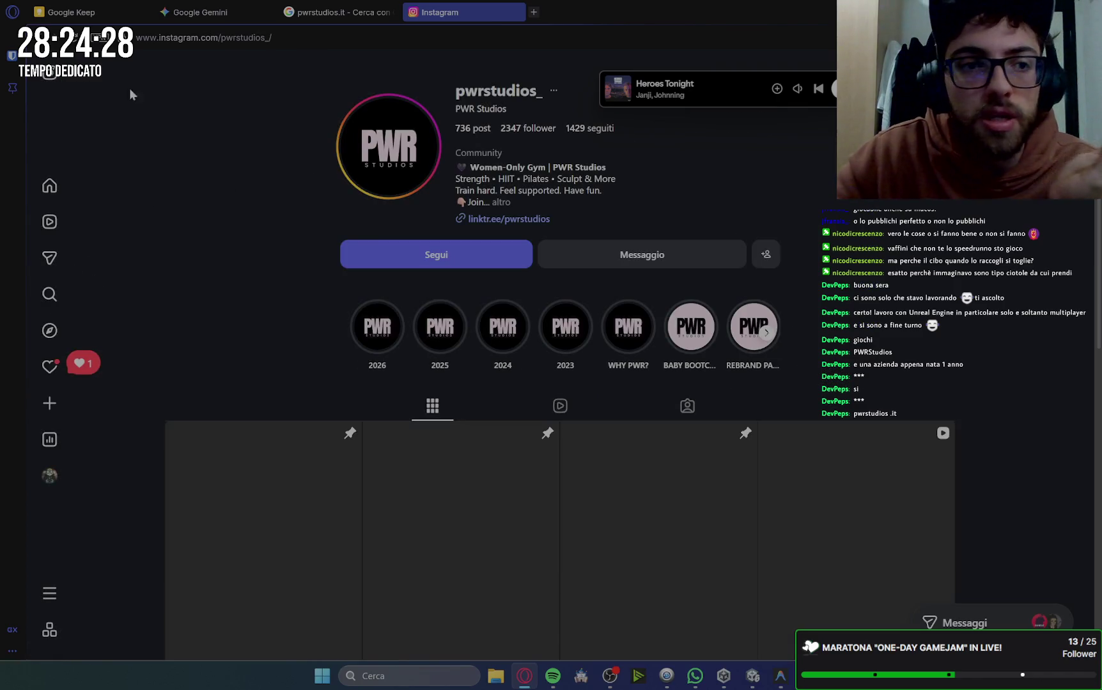
left_click(44, 38)
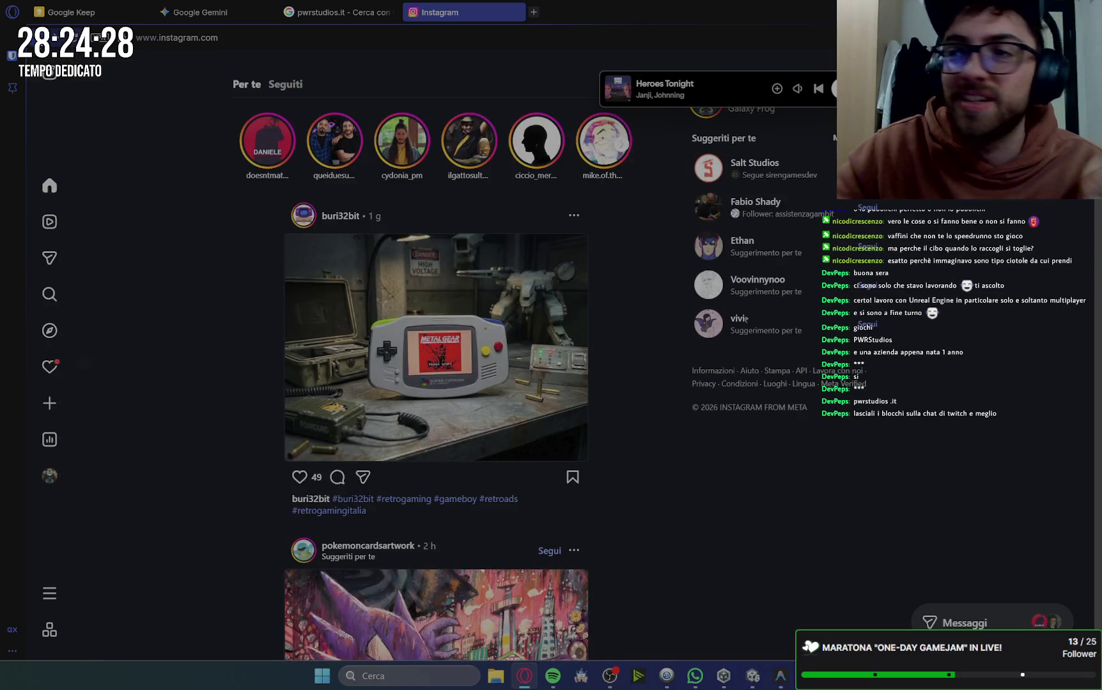
Search 'pwrstudios' instead, view the P-logo designer account's profile, then return home.
mouse_move(77, 83)
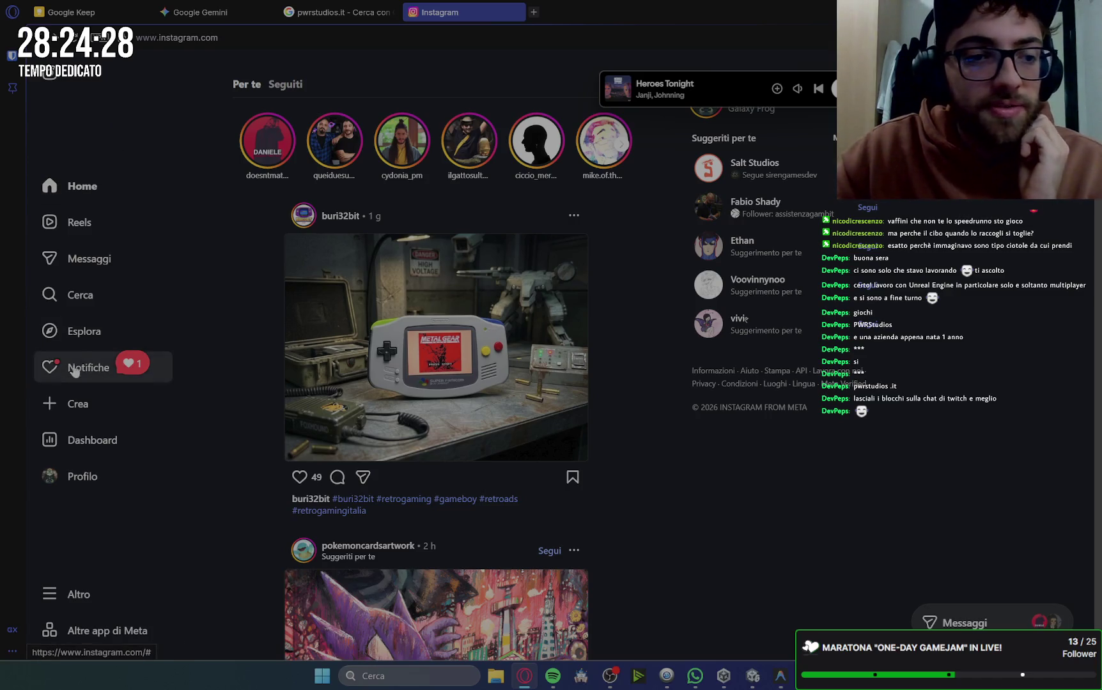
left_click(77, 298)
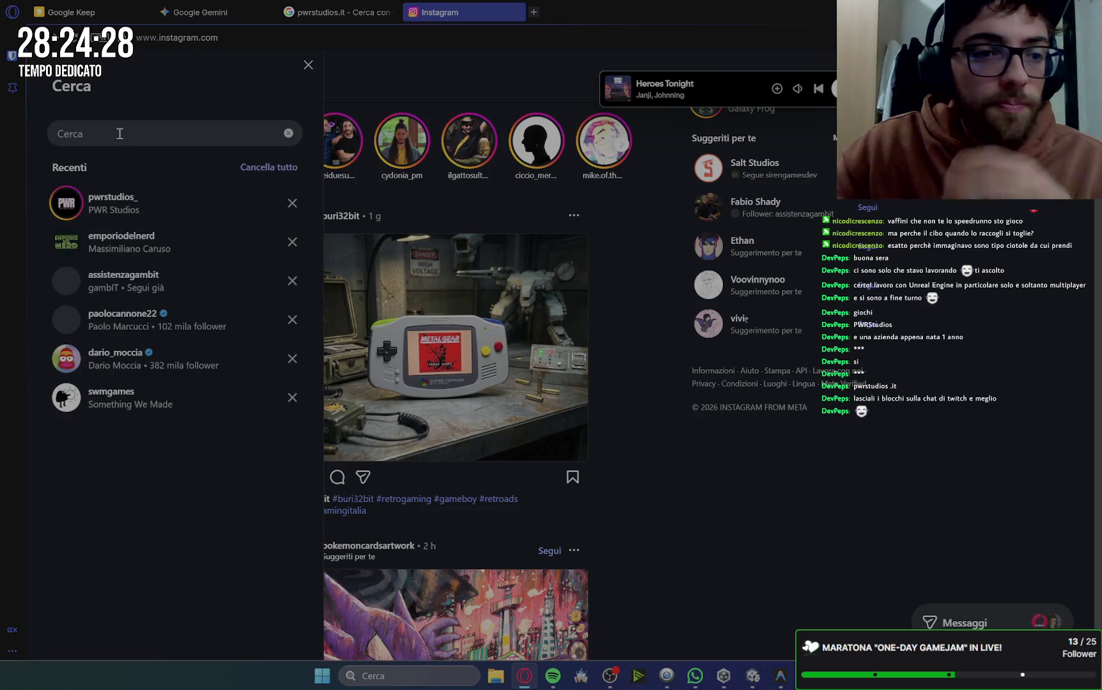
key("ctrl+v")
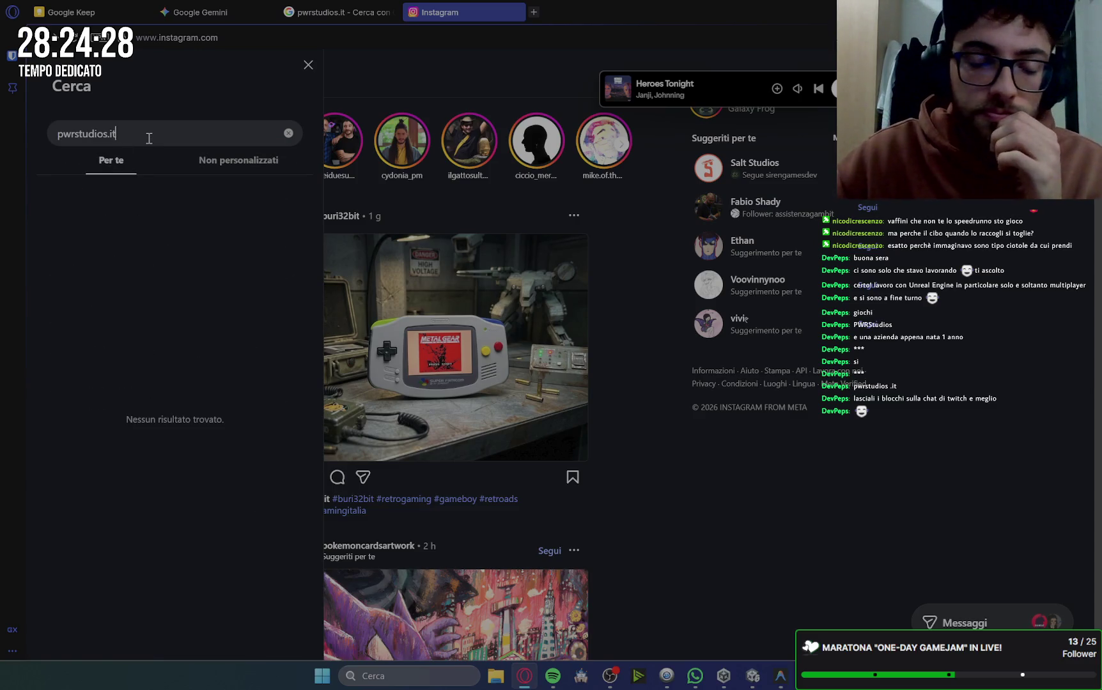
key("BackSpace")
key("BackSpace")
key("BackSpace")
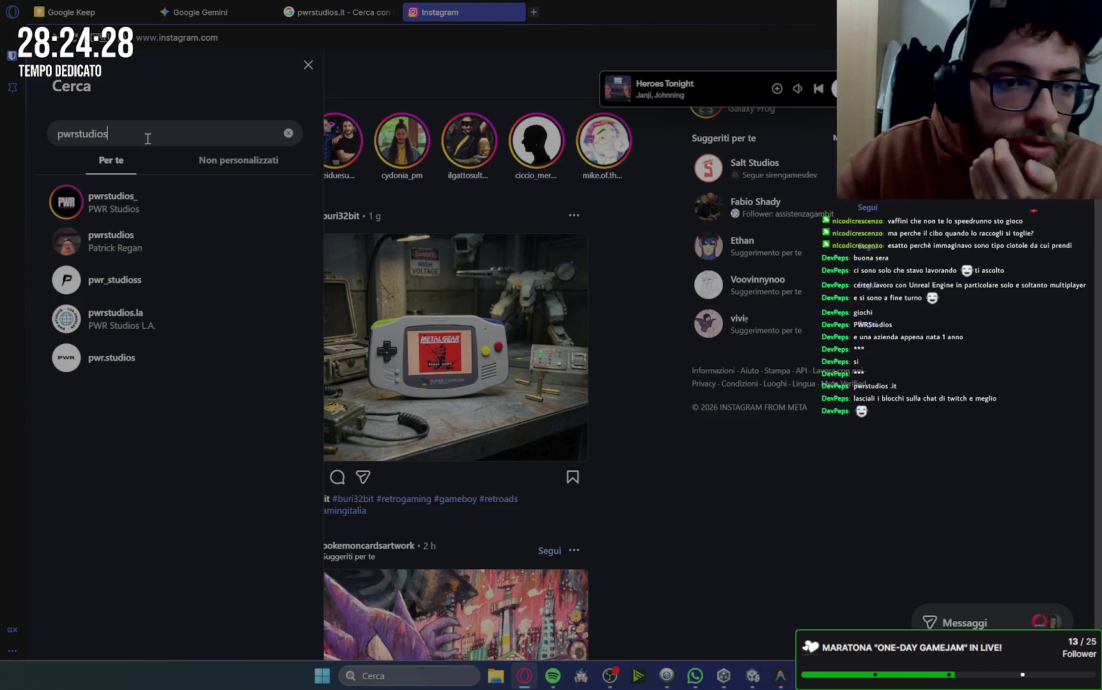
left_click(127, 283)
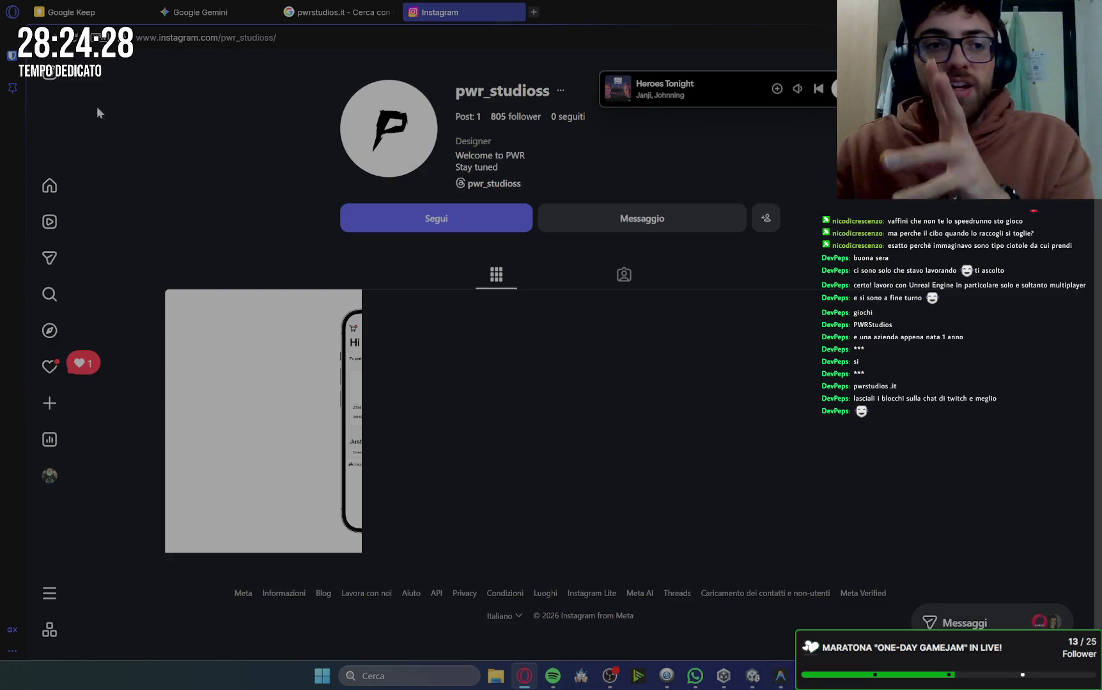
left_click(49, 186)
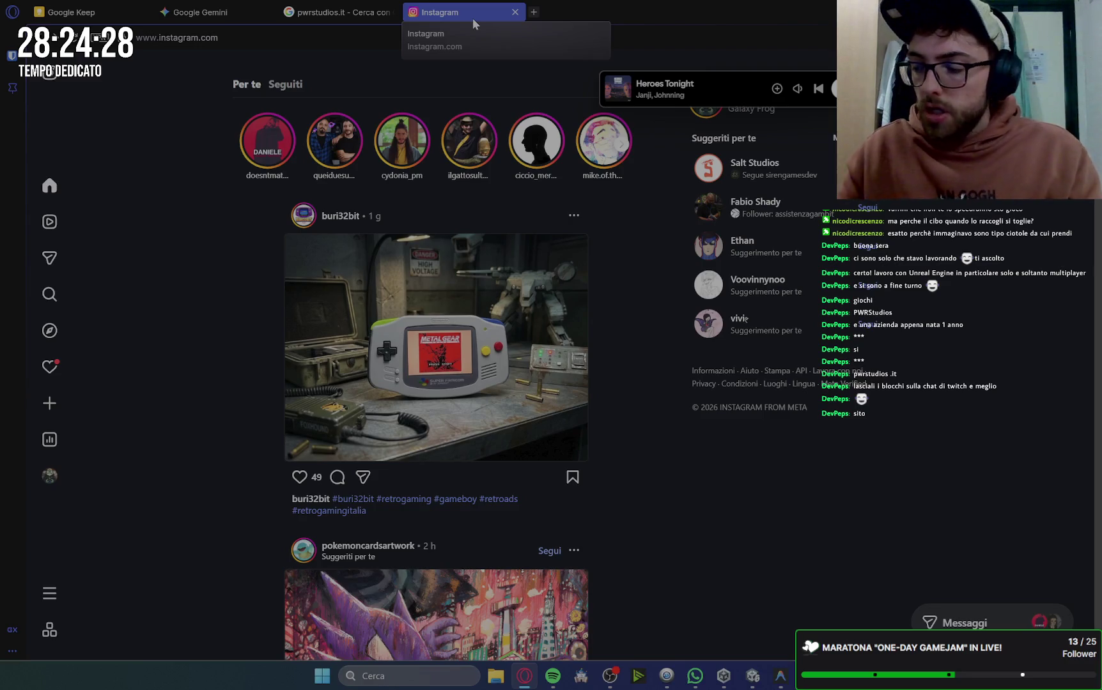
Close the Instagram and pwrstudios.it tabs and scroll Gemini's guide up to section 3.
left_click(519, 14)
left_click(392, 14)
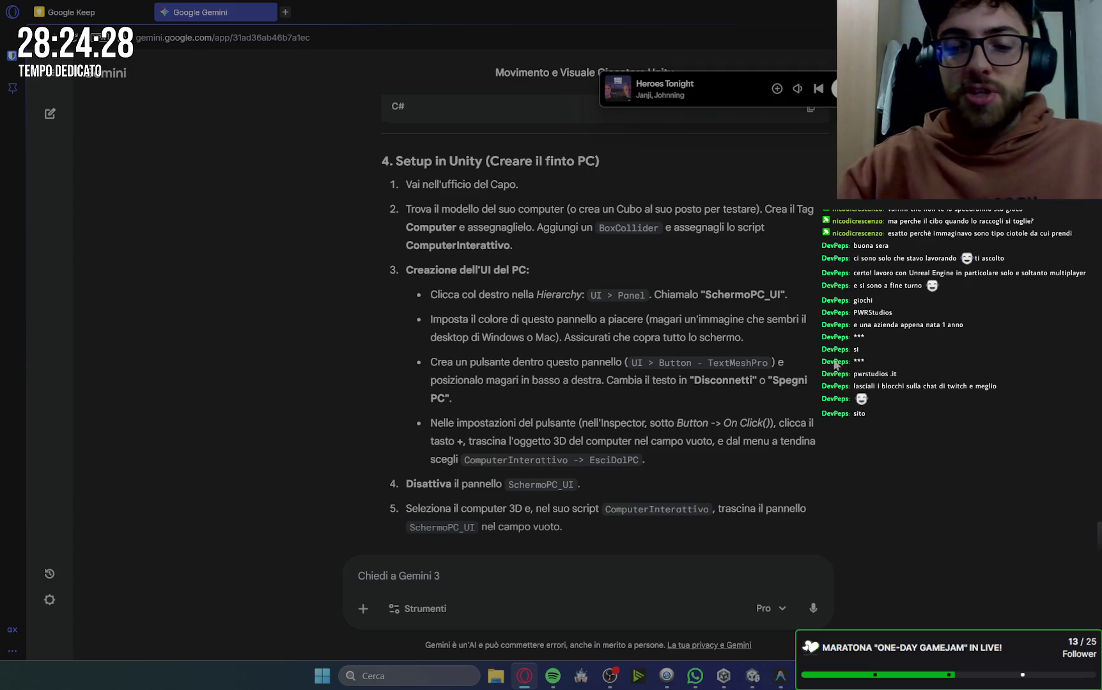
scroll(895, 385, "up", 3)
scroll(898, 386, "up", 1)
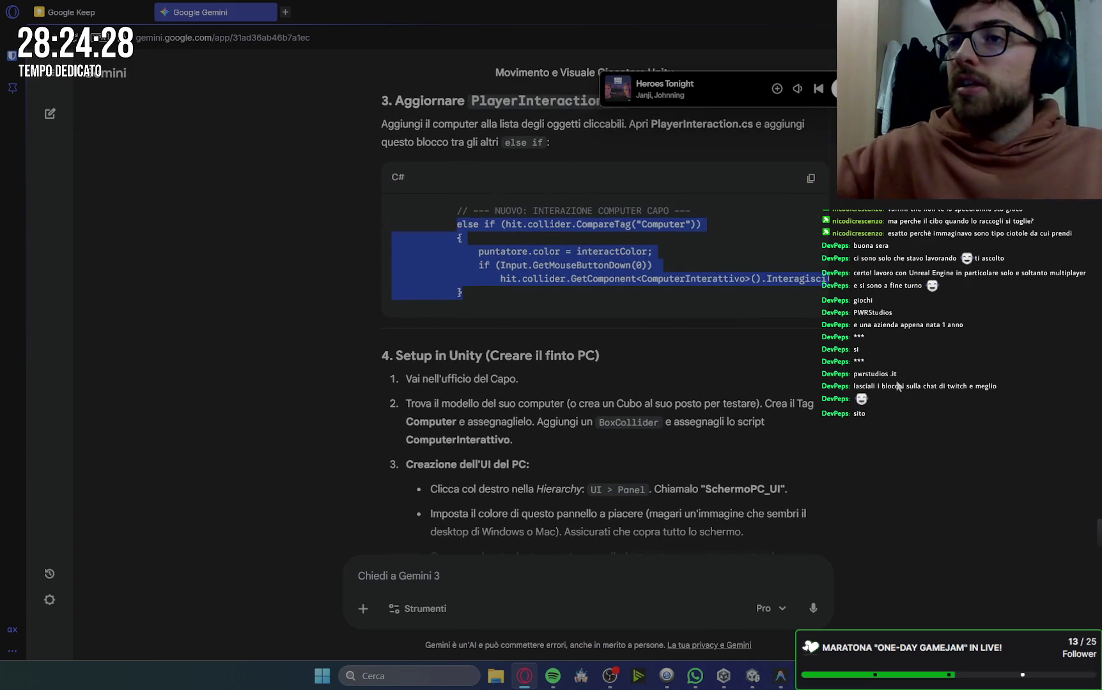
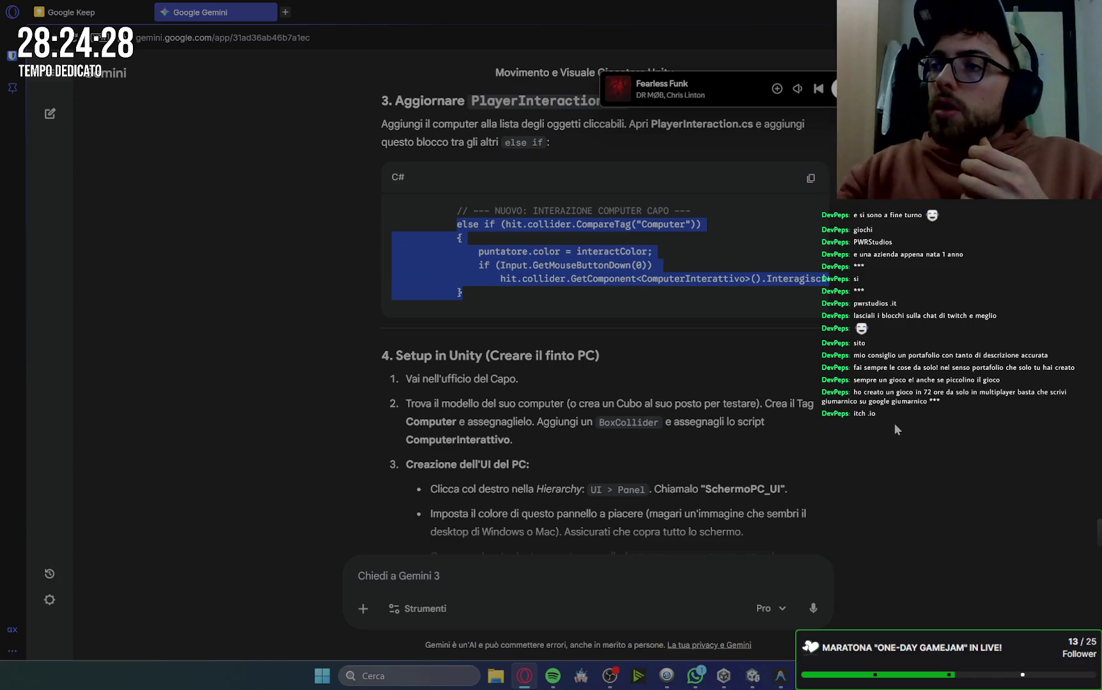
In a new tab, search the web for 'giumarnico itch.io' to find the creator's page.
left_click(285, 12)
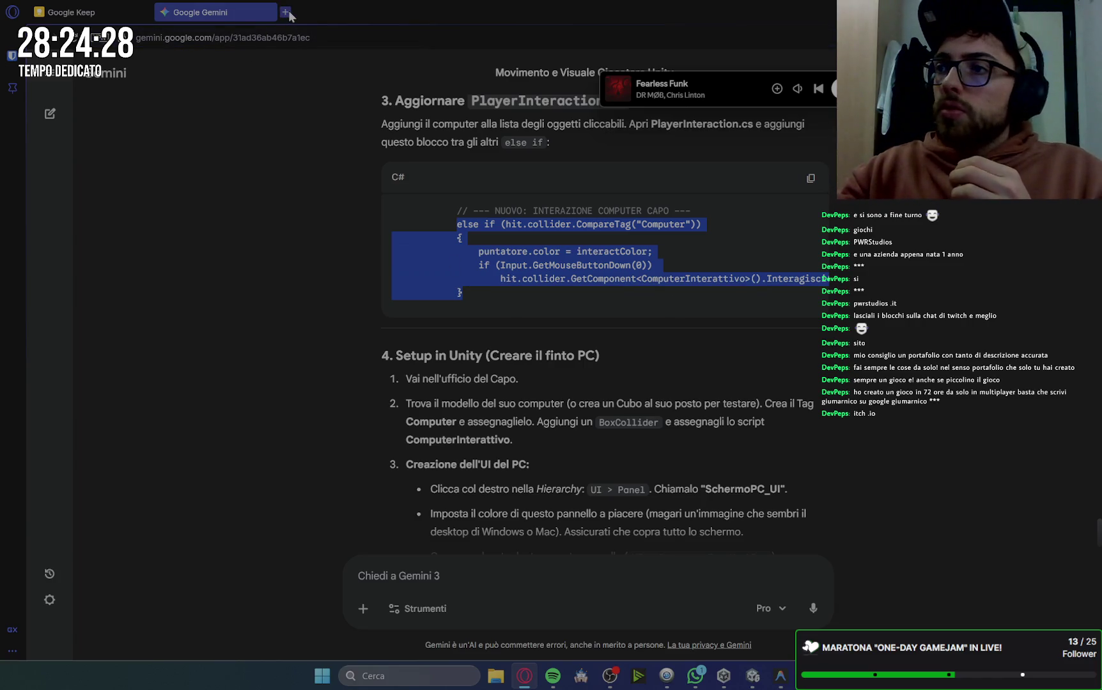
left_click(470, 107)
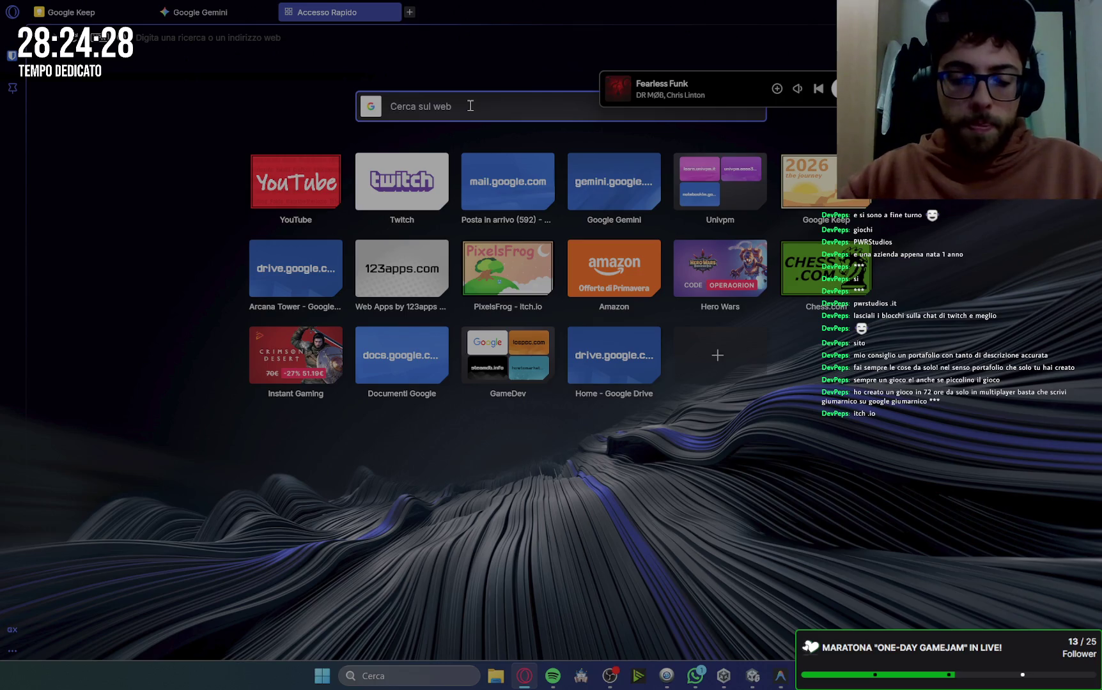
type("giuma")
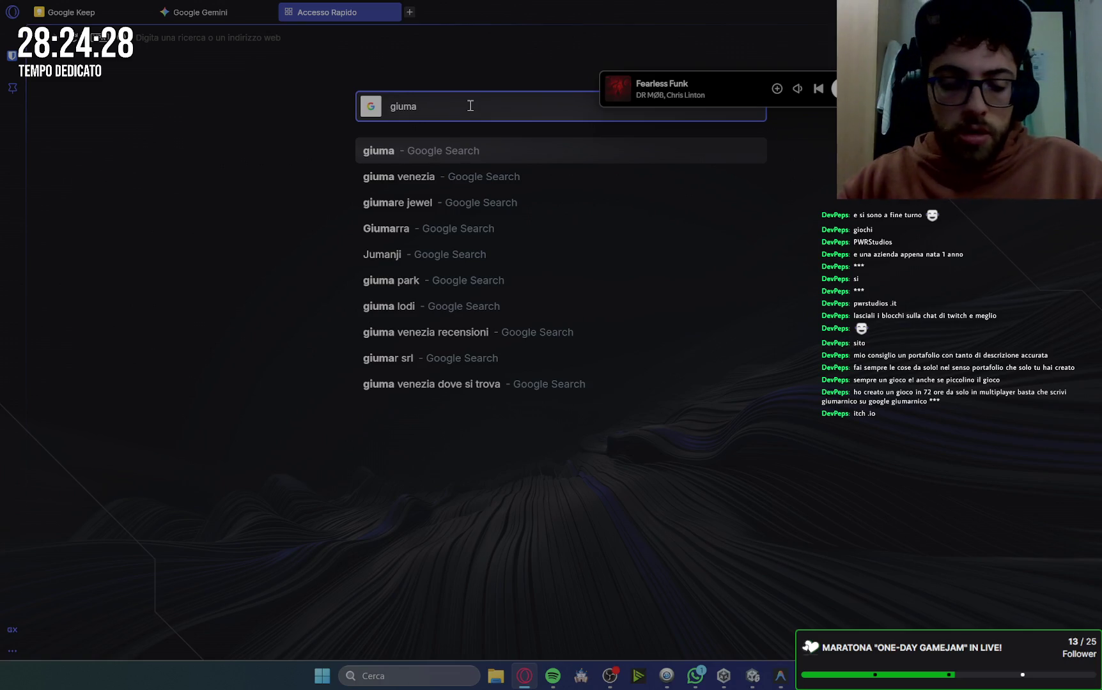
type("rnico")
type(" itc")
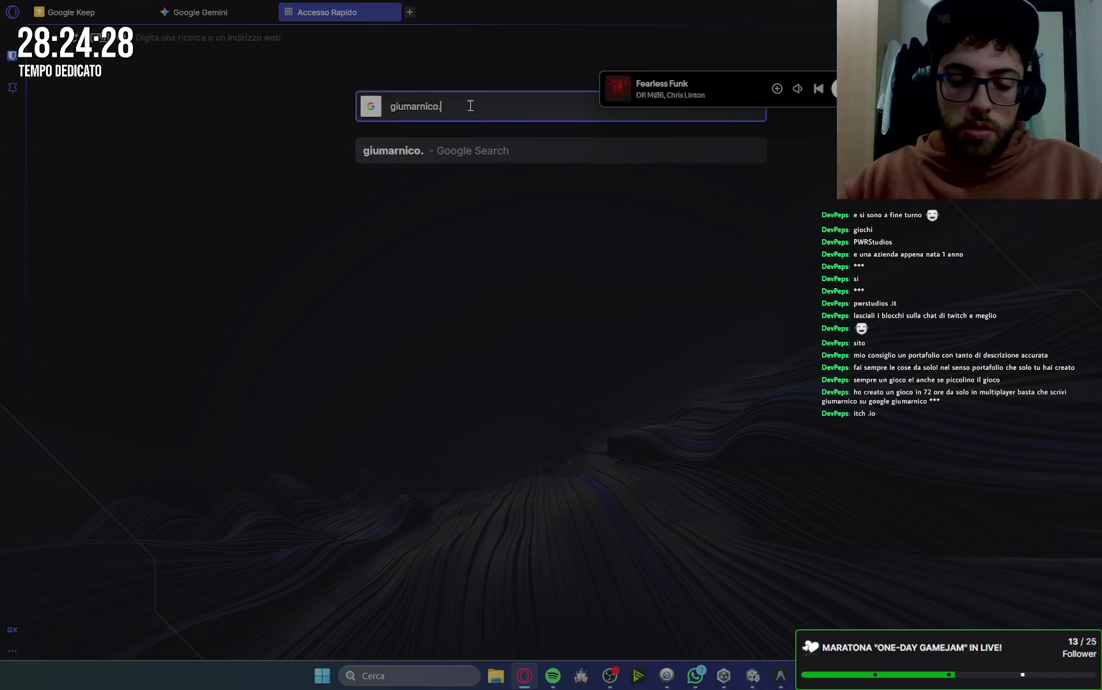
type("h.io")
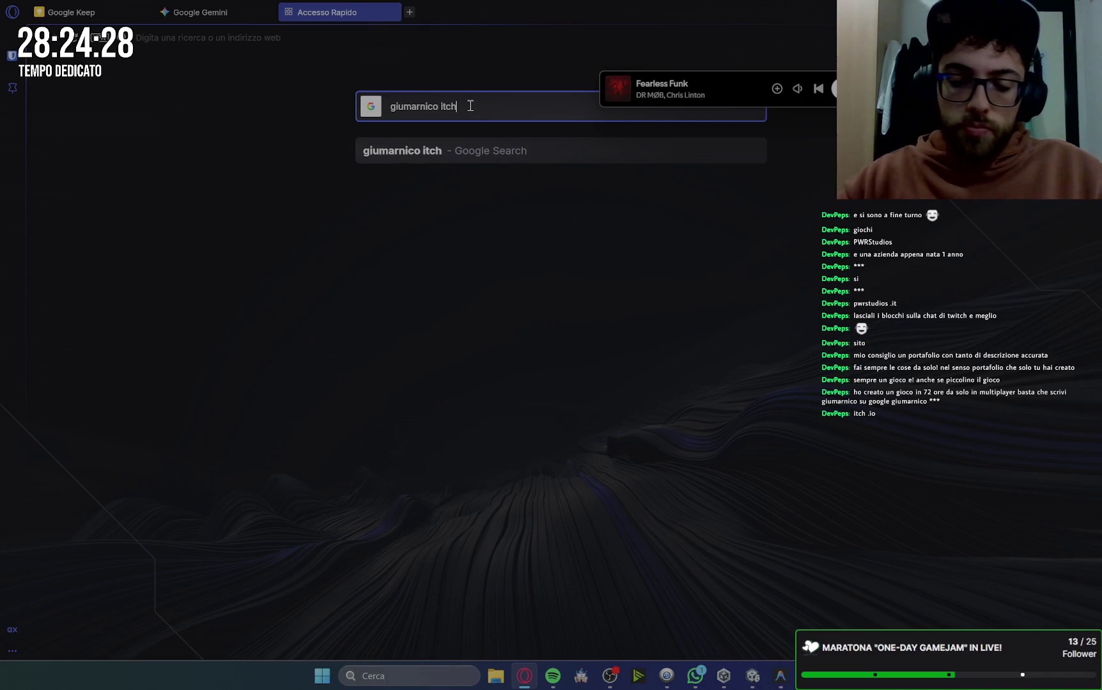
key("Return")
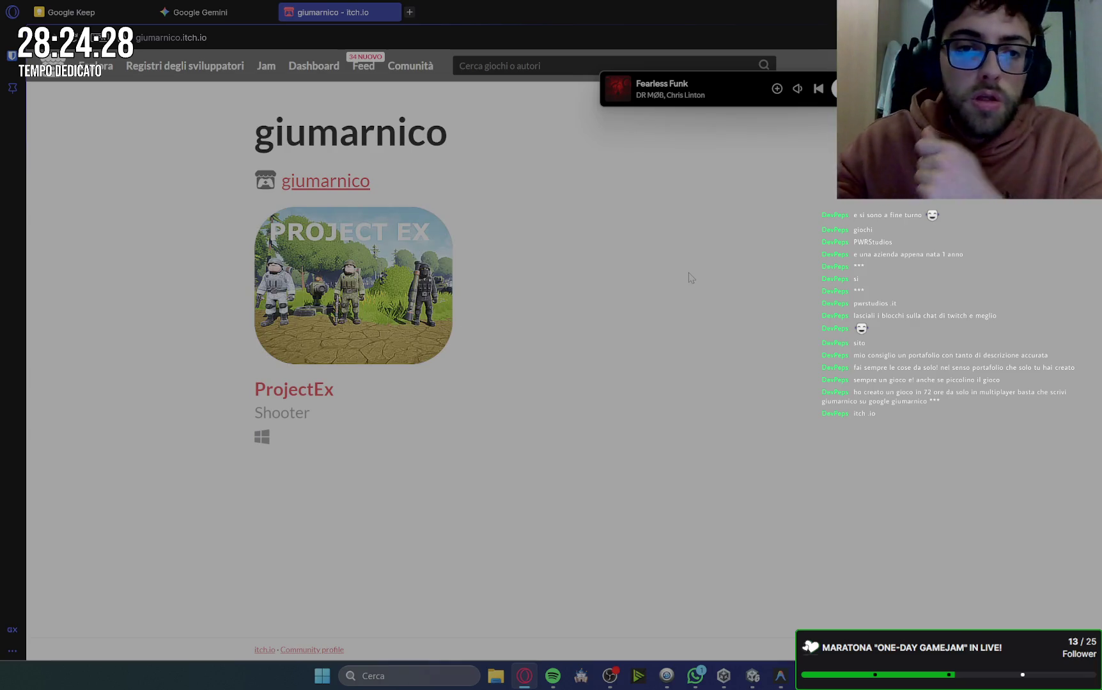
Open the ProjectEx game page, scroll down to the comments, then scroll back up.
left_click(308, 396)
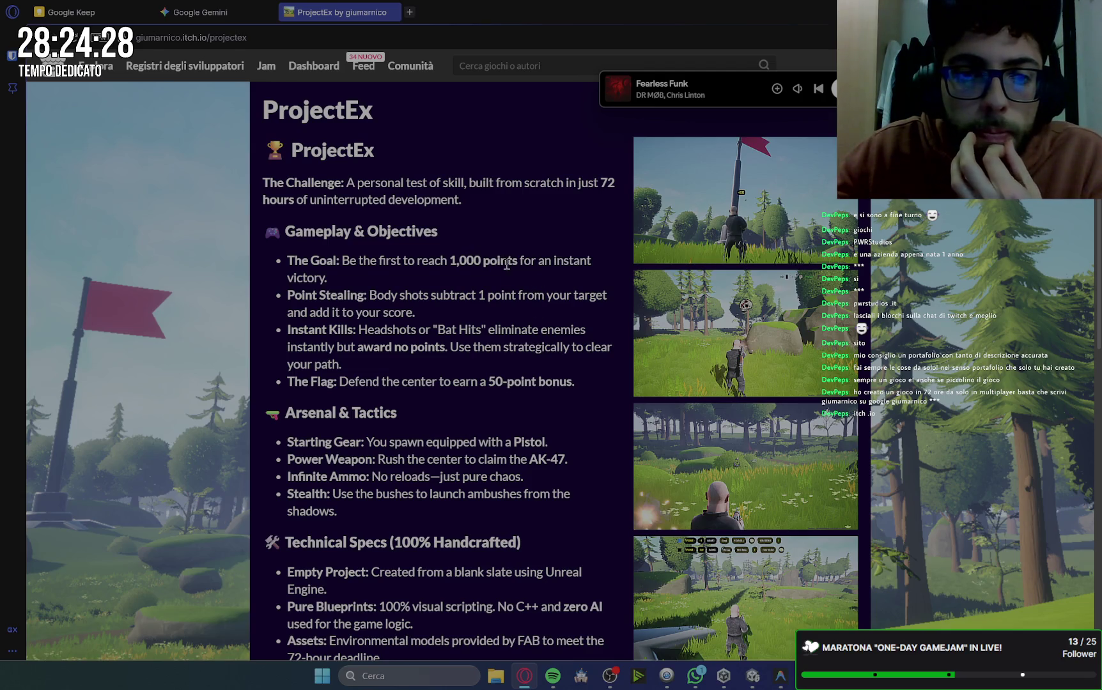
scroll(505, 290, "down", 1)
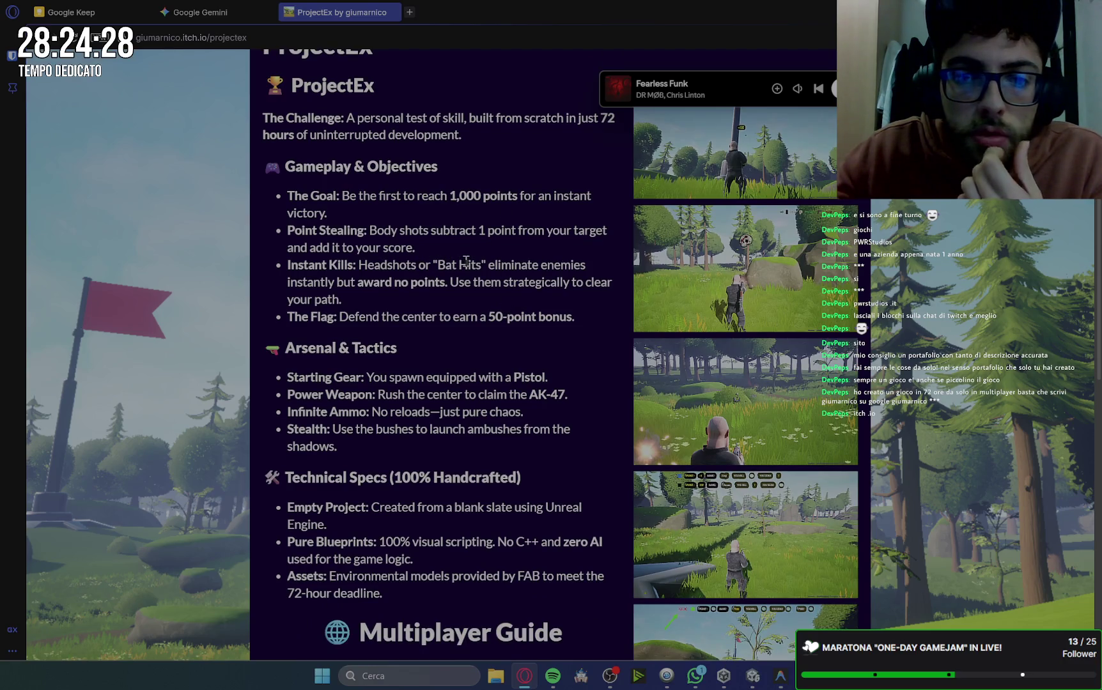
scroll(447, 302, "down", 1)
scroll(453, 305, "down", 2)
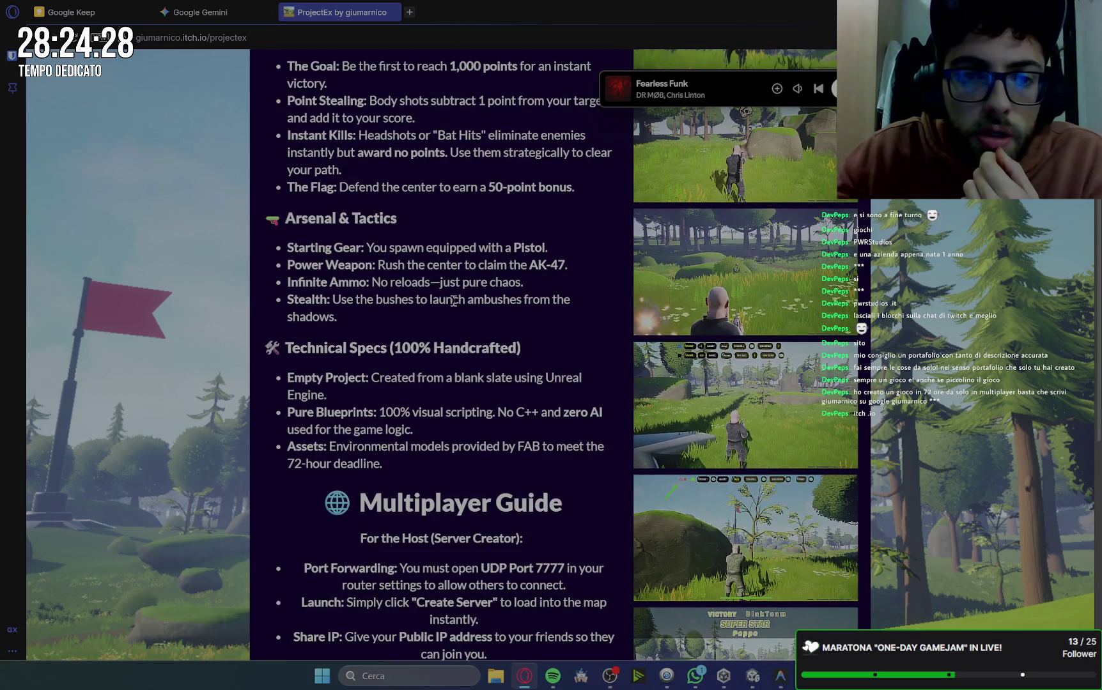
scroll(453, 301, "down", 1)
scroll(453, 301, "down", 2)
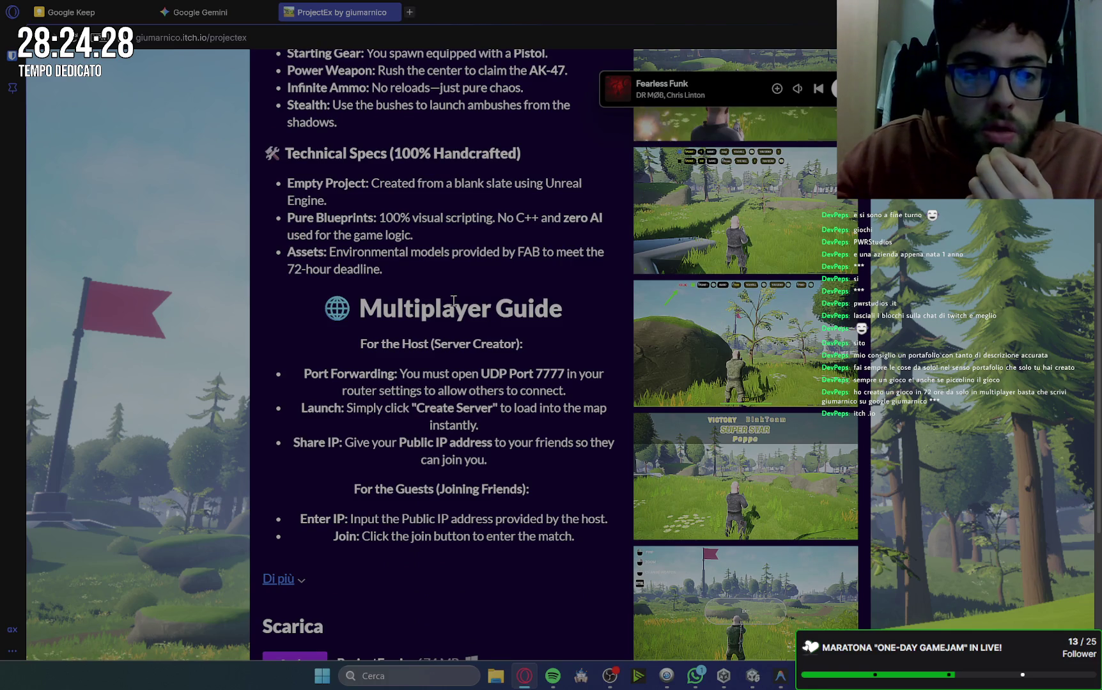
scroll(486, 273, "down", 1)
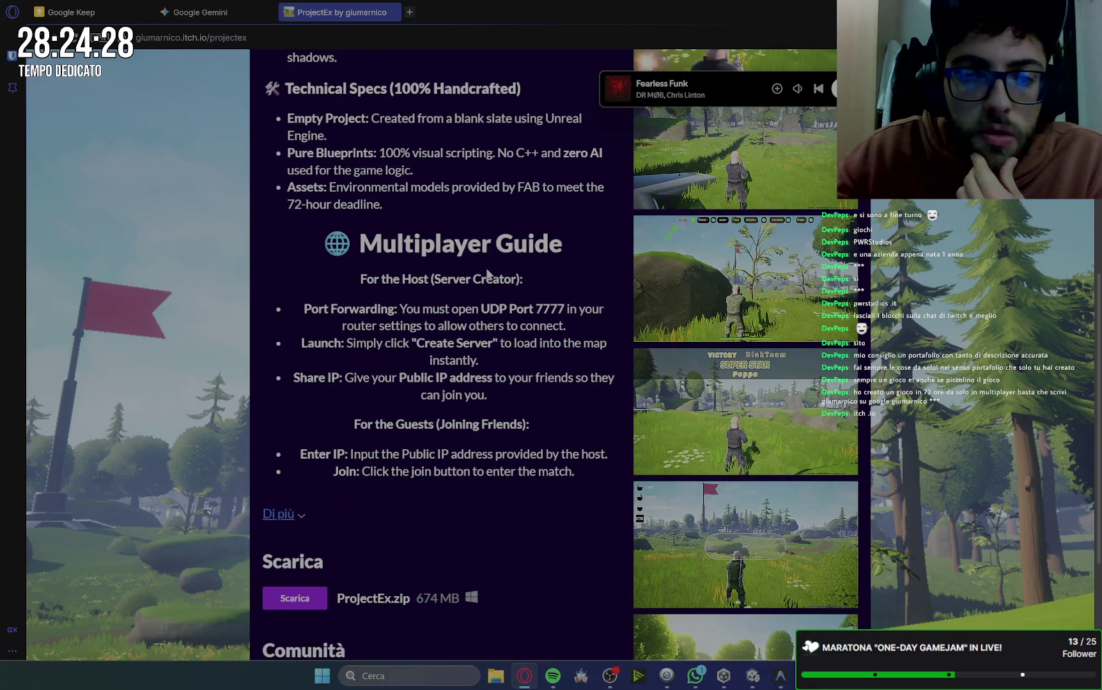
scroll(486, 273, "down", 1)
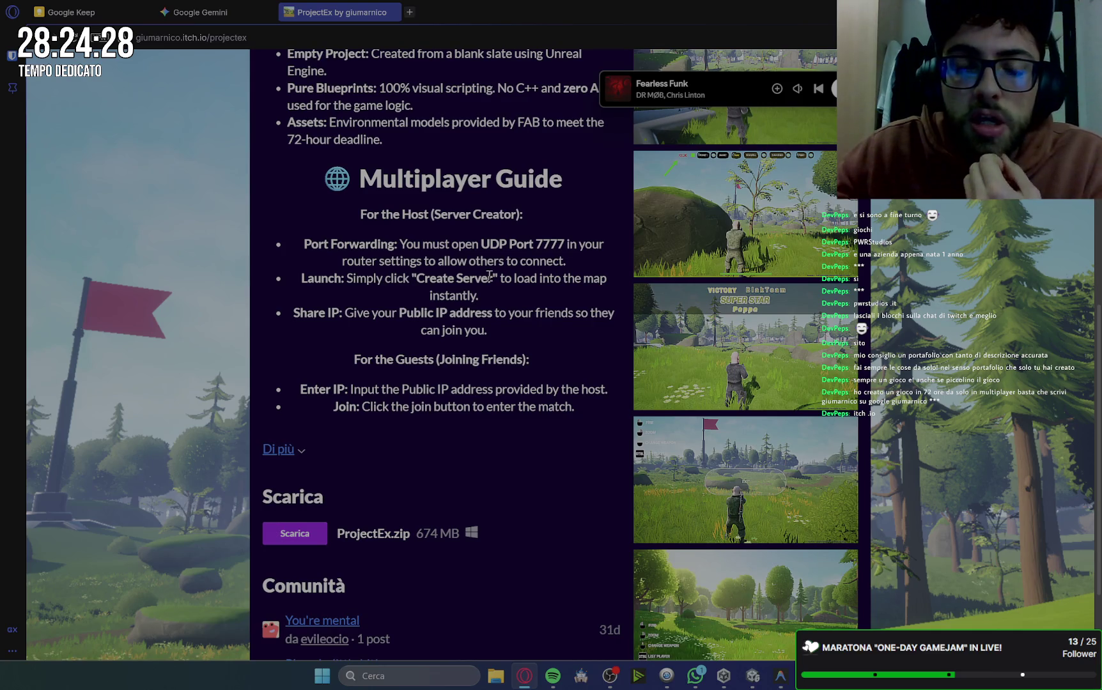
scroll(478, 345, "down", 2)
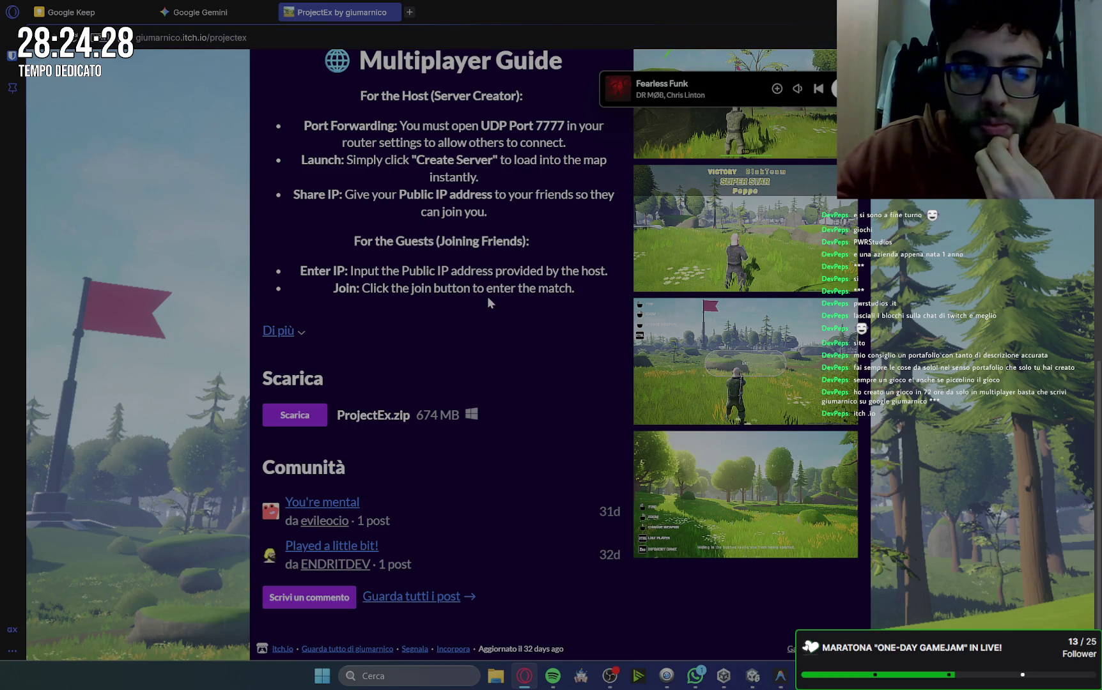
scroll(487, 296, "up", 6)
scroll(678, 276, "up", 5)
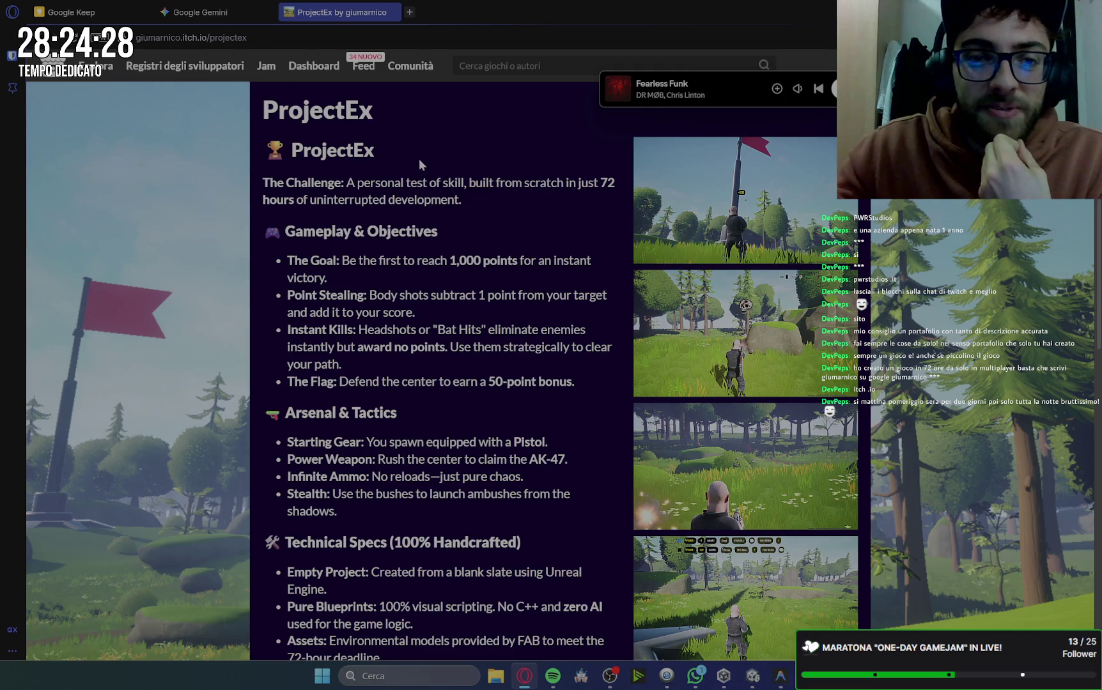
Close the 'ProjectEx by giumarnico' tab to return to the Gemini chat.
left_click(392, 17)
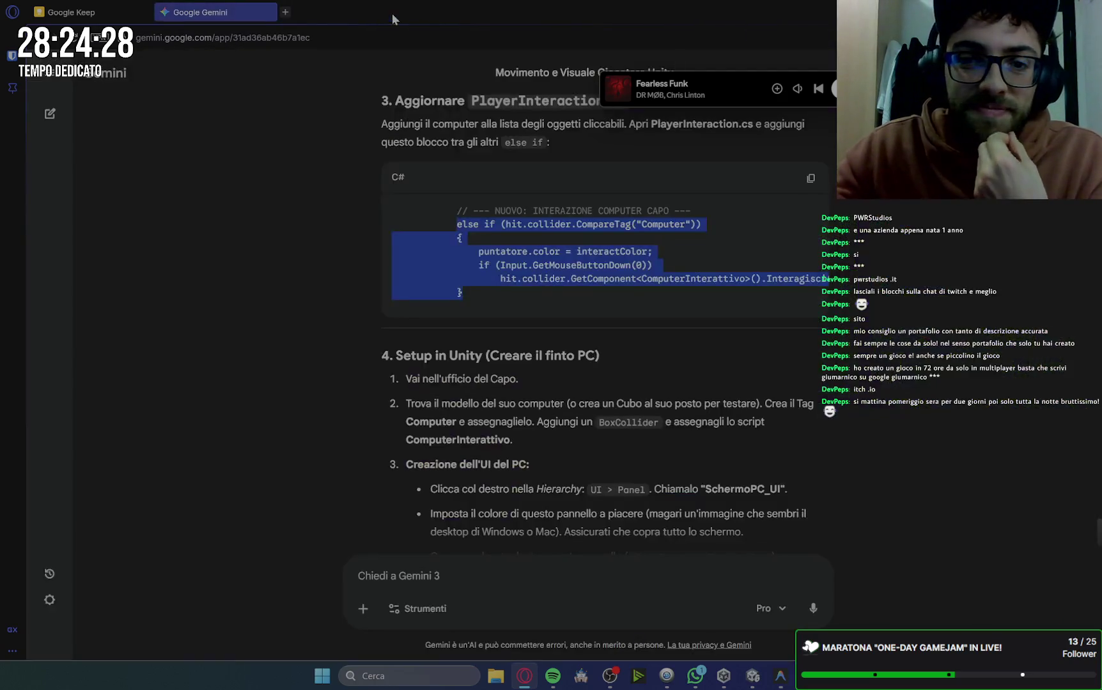
Check WhatsApp and come back, then open a new Accesso Rapido speed-dial tab.
mouse_move(797, 89)
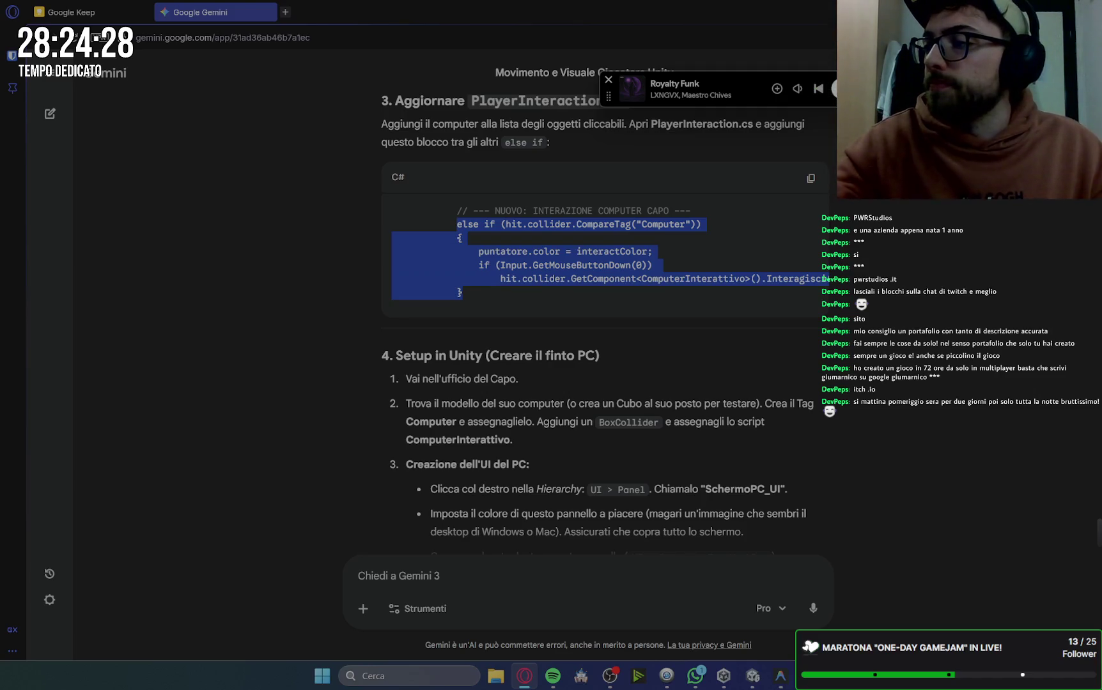
key("alt+Tab")
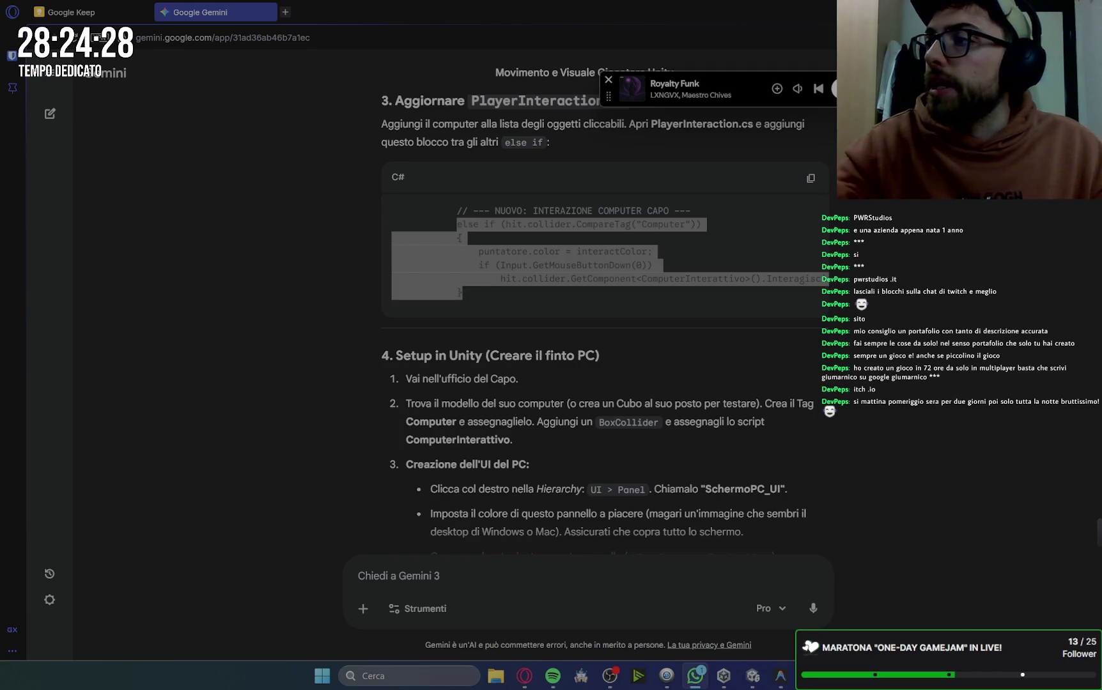
key("alt+Tab")
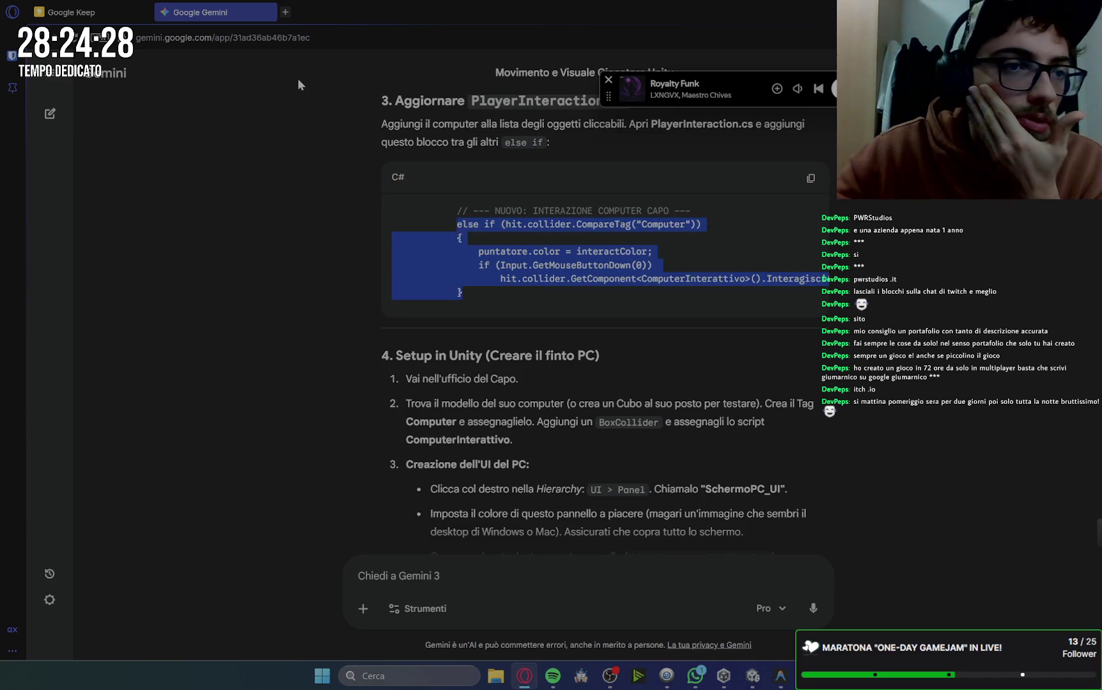
left_click(285, 12)
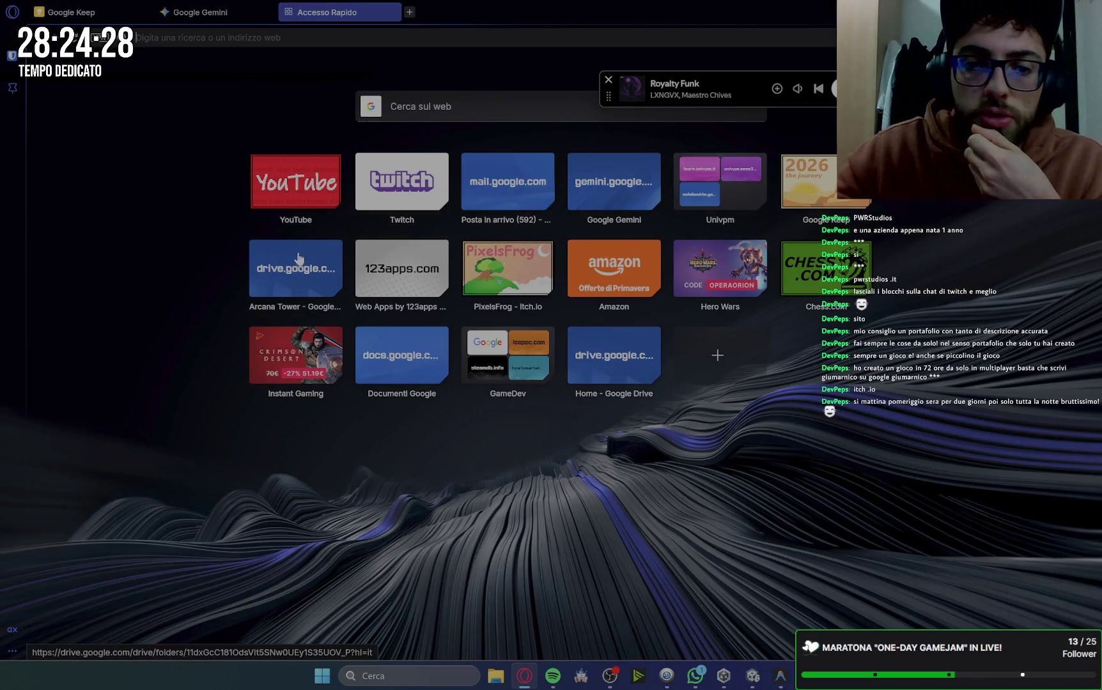
From the PixelsFrog shortcut, open the Gift Among Memories game page and scroll its story.
left_click(495, 268)
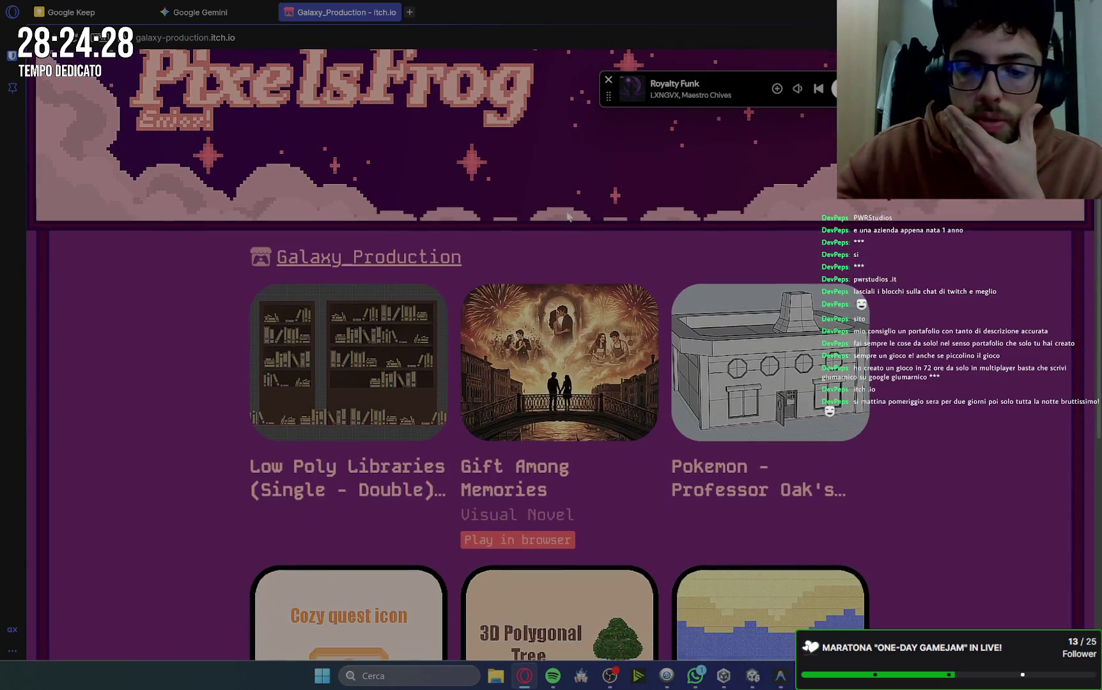
scroll(512, 203, "down", 1)
left_click(544, 313)
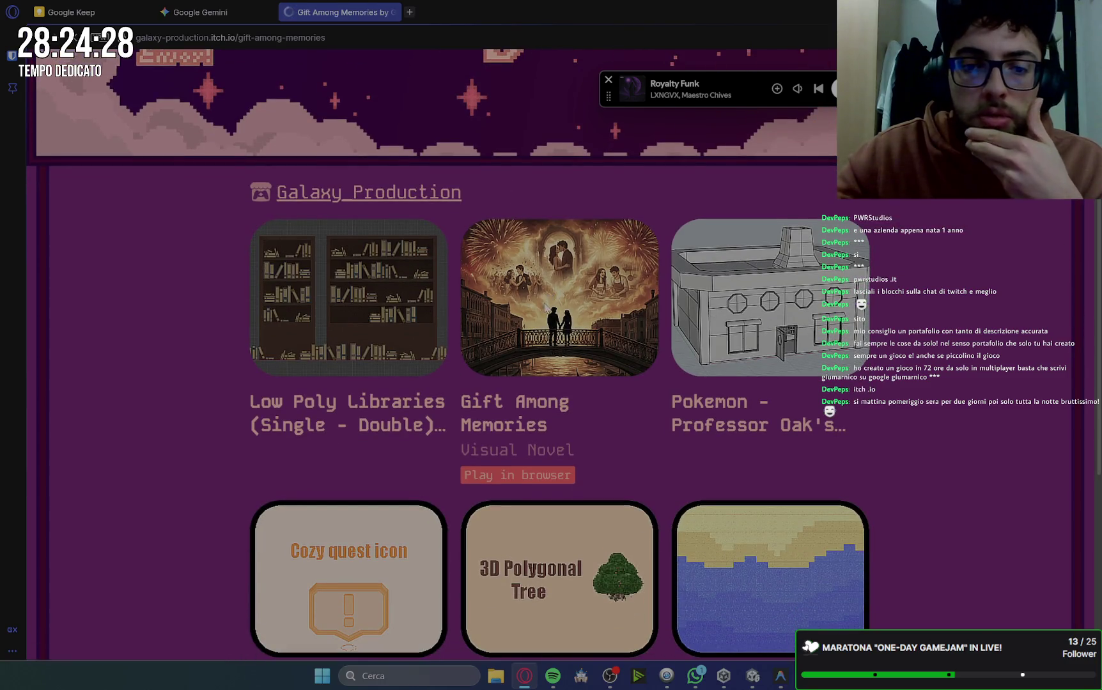
scroll(953, 377, "down", 1)
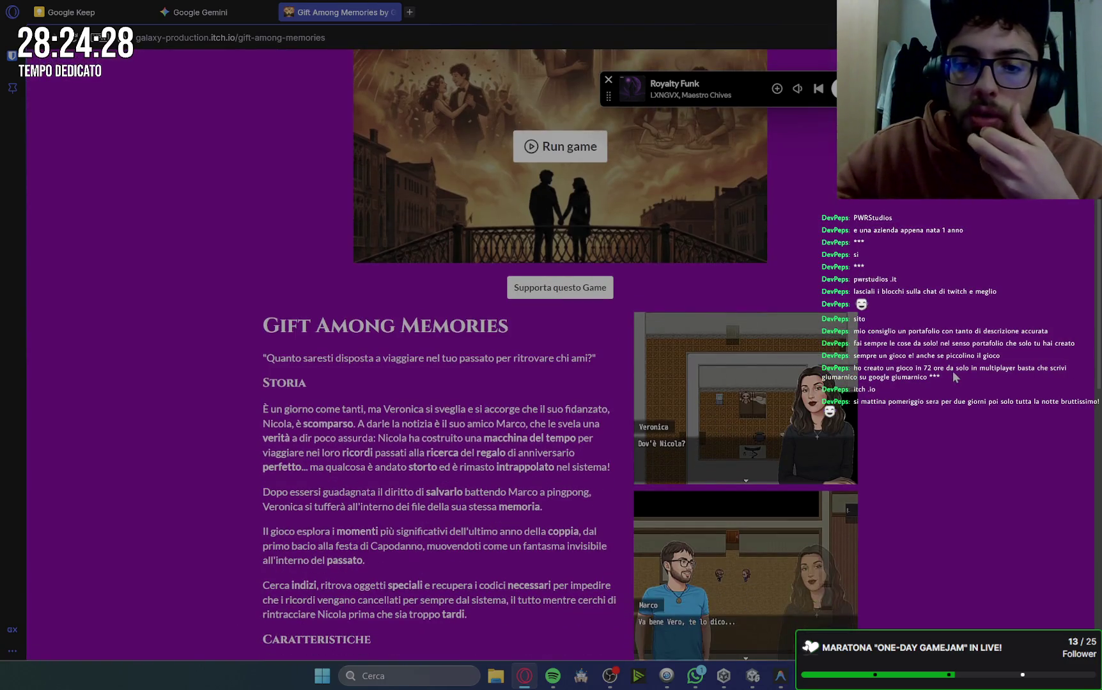
scroll(953, 371, "down", 1)
scroll(958, 359, "down", 1)
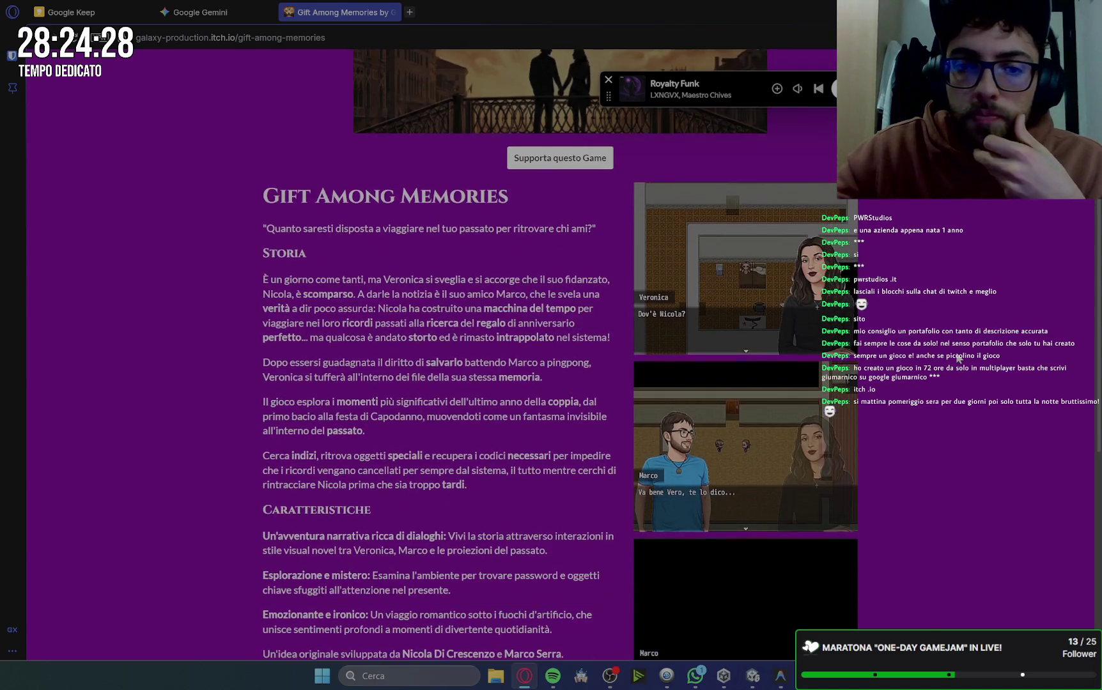
scroll(959, 359, "down", 1)
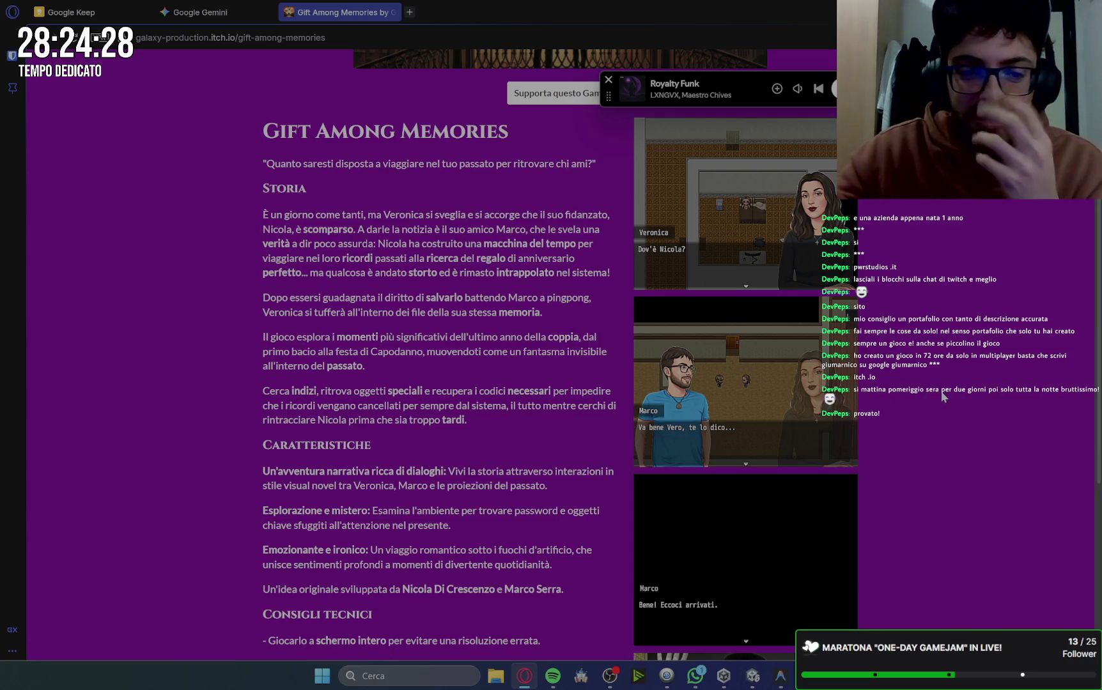
Return to the top of the game page, move the music player aside, and open the creator's messages.
scroll(927, 386, "down", 5)
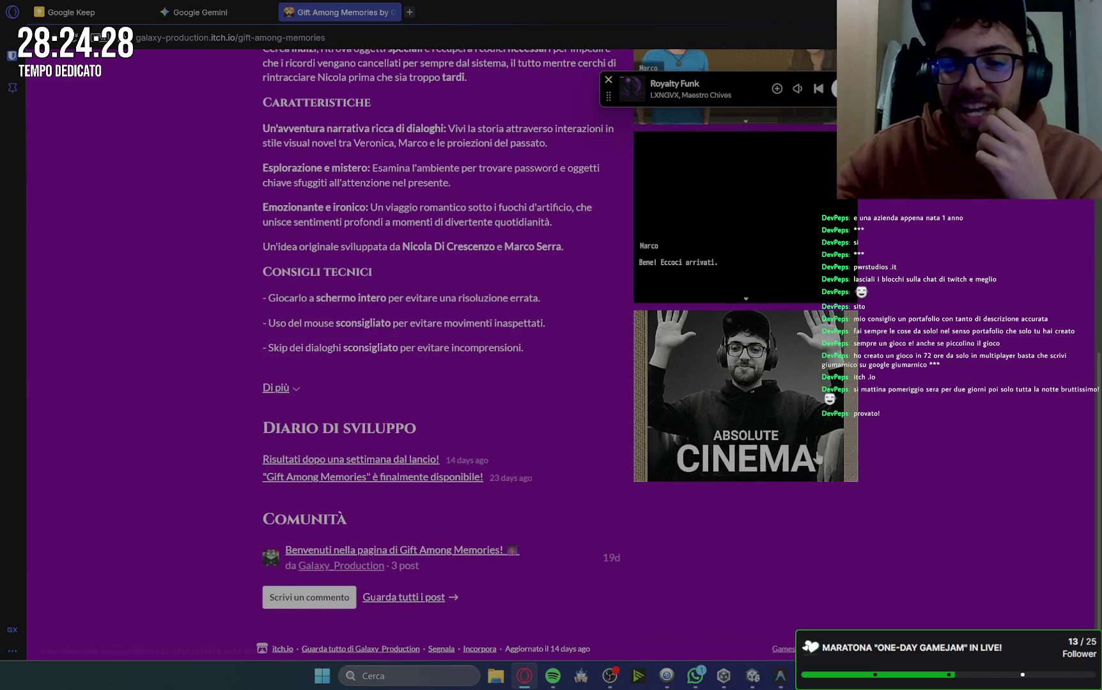
scroll(902, 379, "up", 1)
scroll(901, 378, "down", 1)
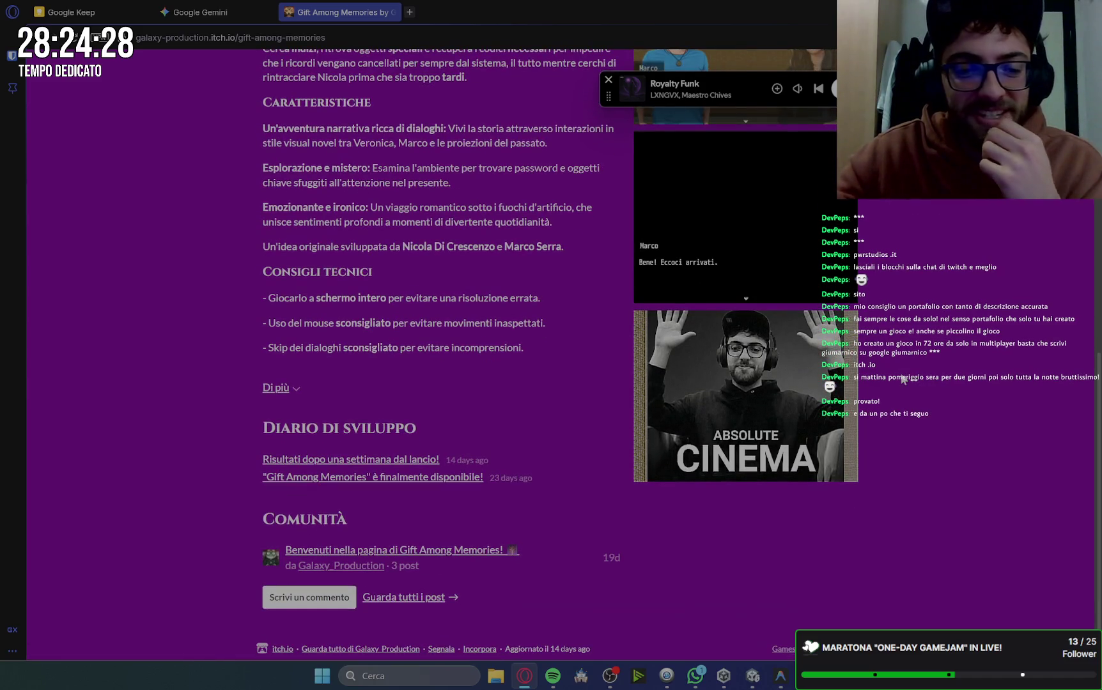
scroll(901, 377, "up", 5)
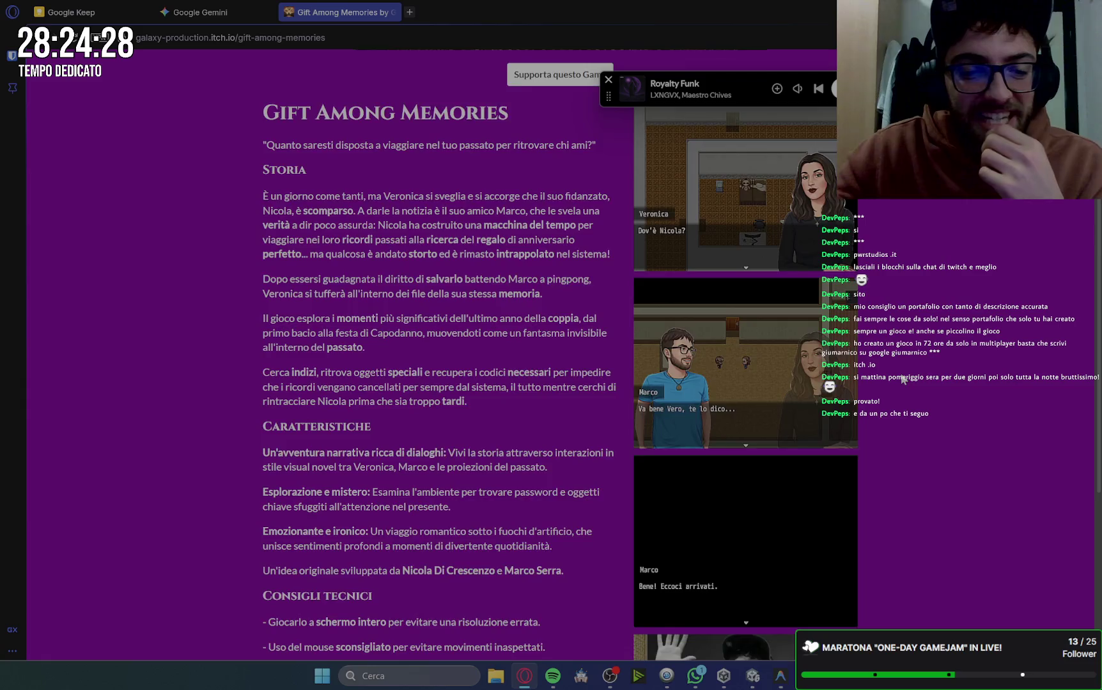
scroll(902, 378, "up", 5)
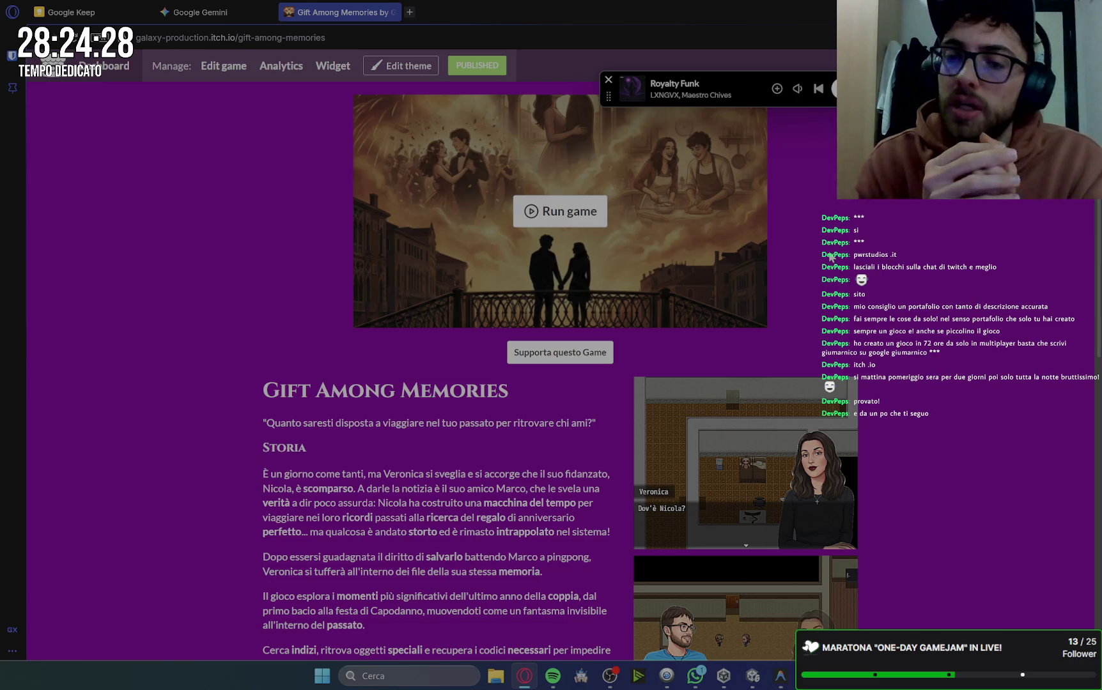
left_click_drag(609, 96, 490, 30)
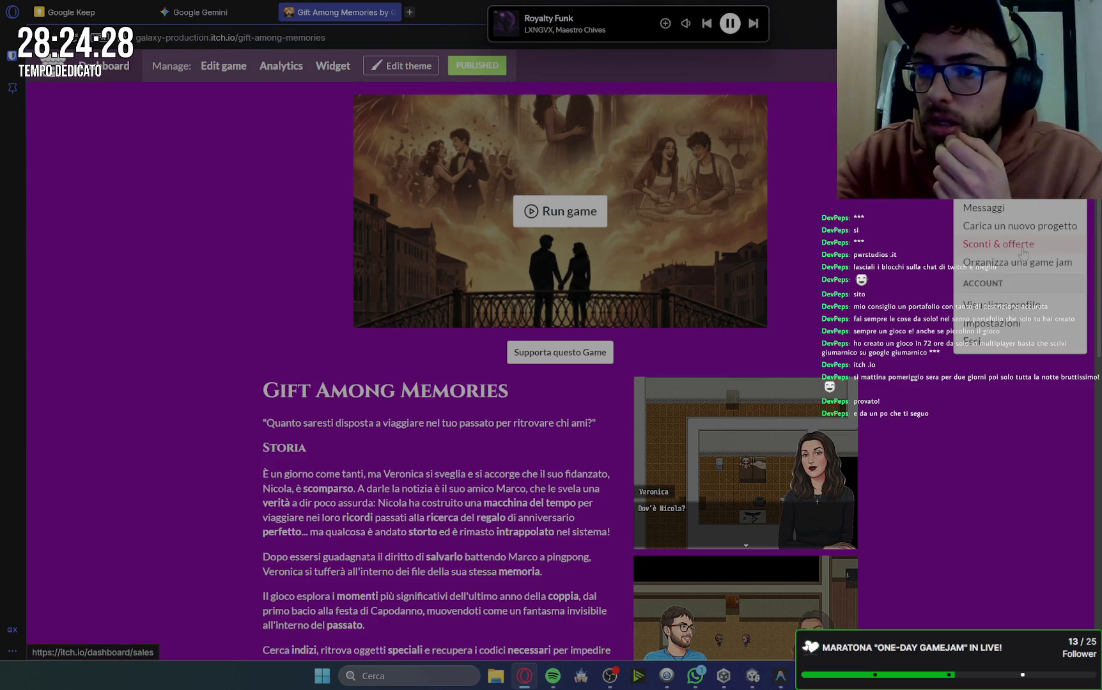
left_click(1012, 214)
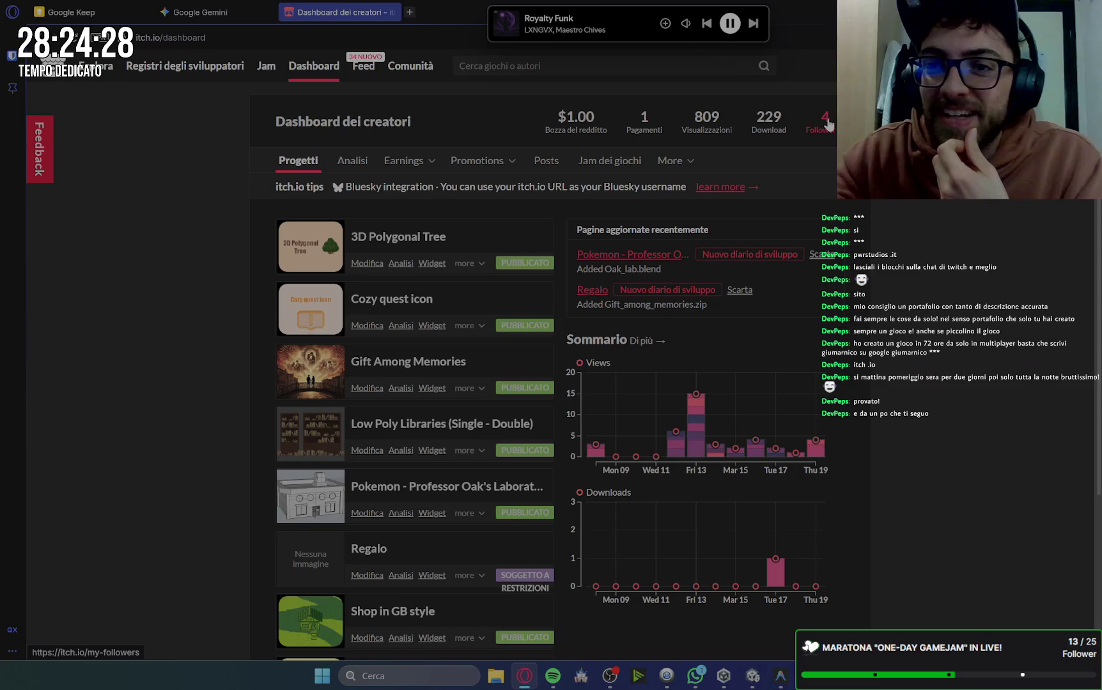
View the followers list from the creator dashboard, go back, and close the dashboard tab.
left_click(890, 122)
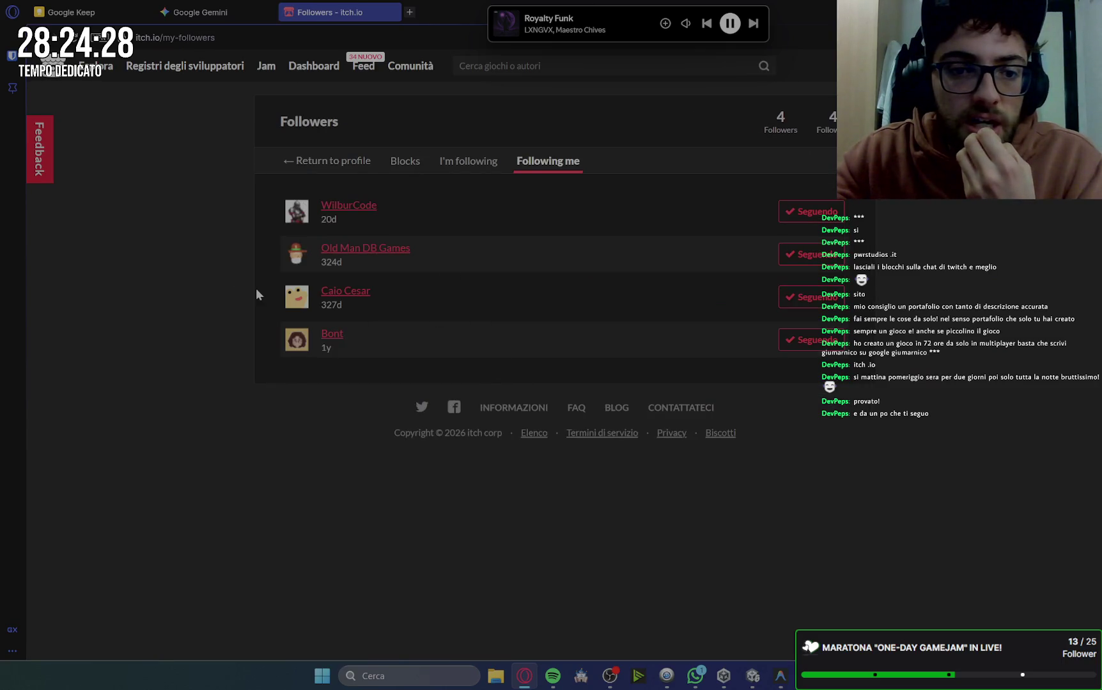
mouse_move(96, 65)
key("alt+Left")
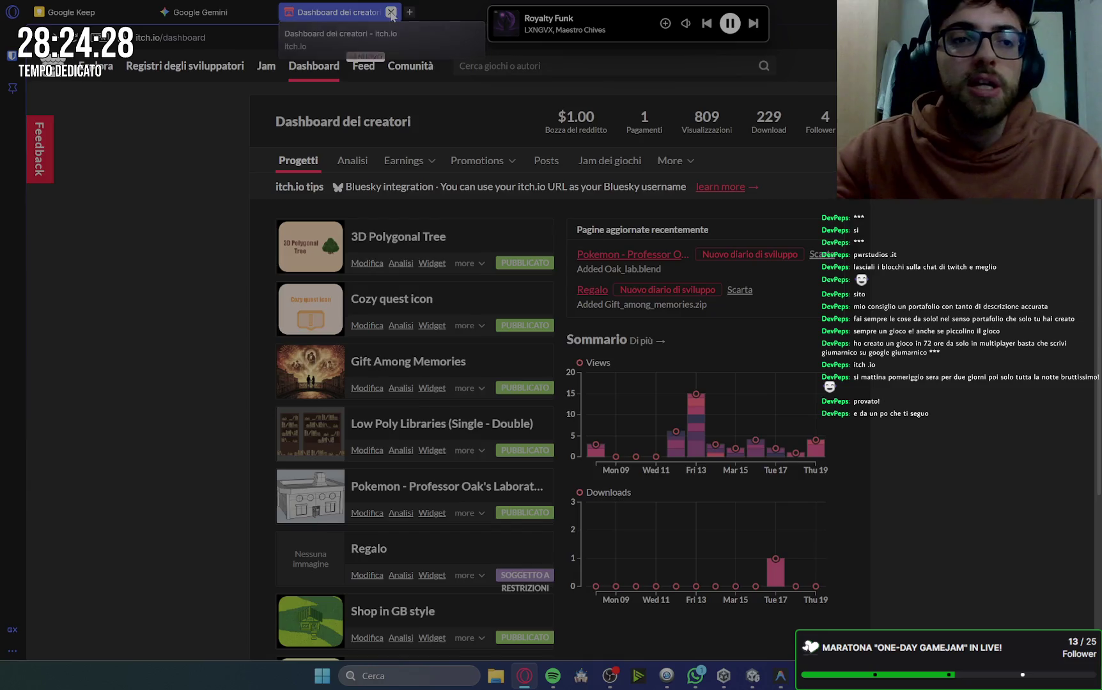
left_click(391, 12)
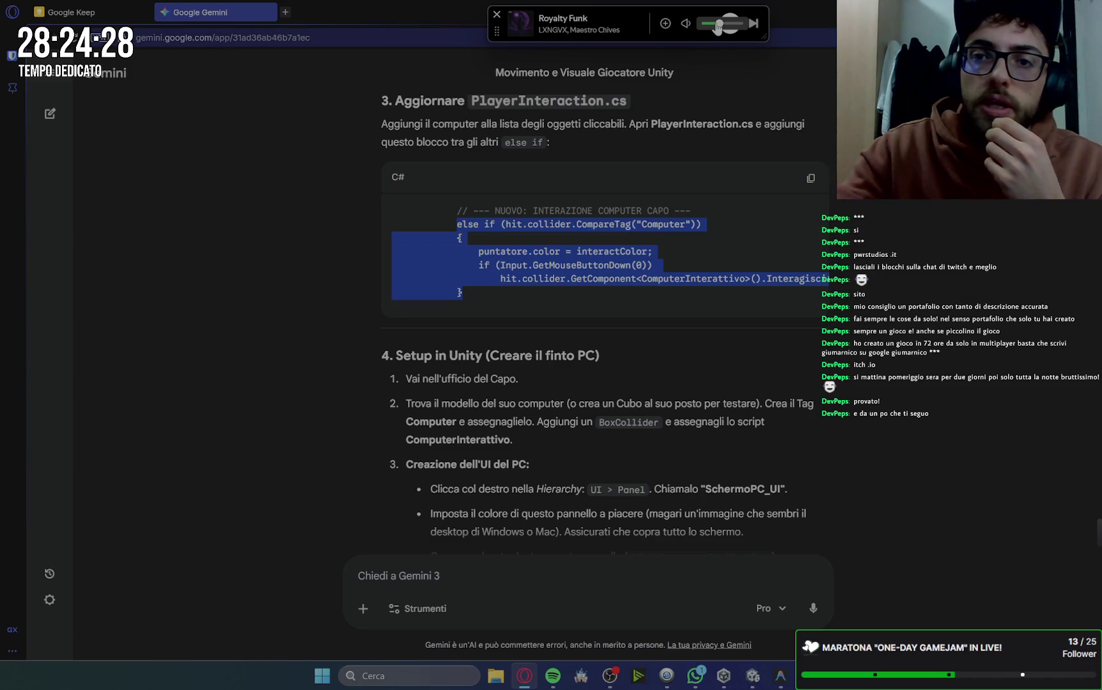
Adjust the music player volume, deselect the Gemini code, and switch to the Unity editor.
left_click(717, 25)
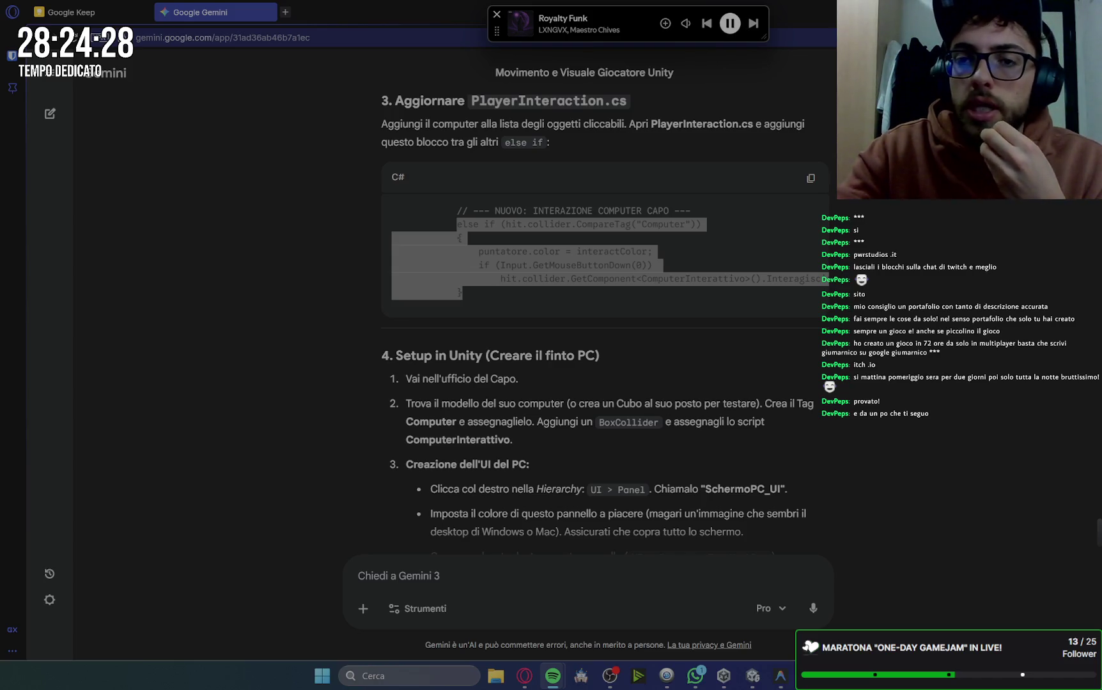
left_click(607, 192)
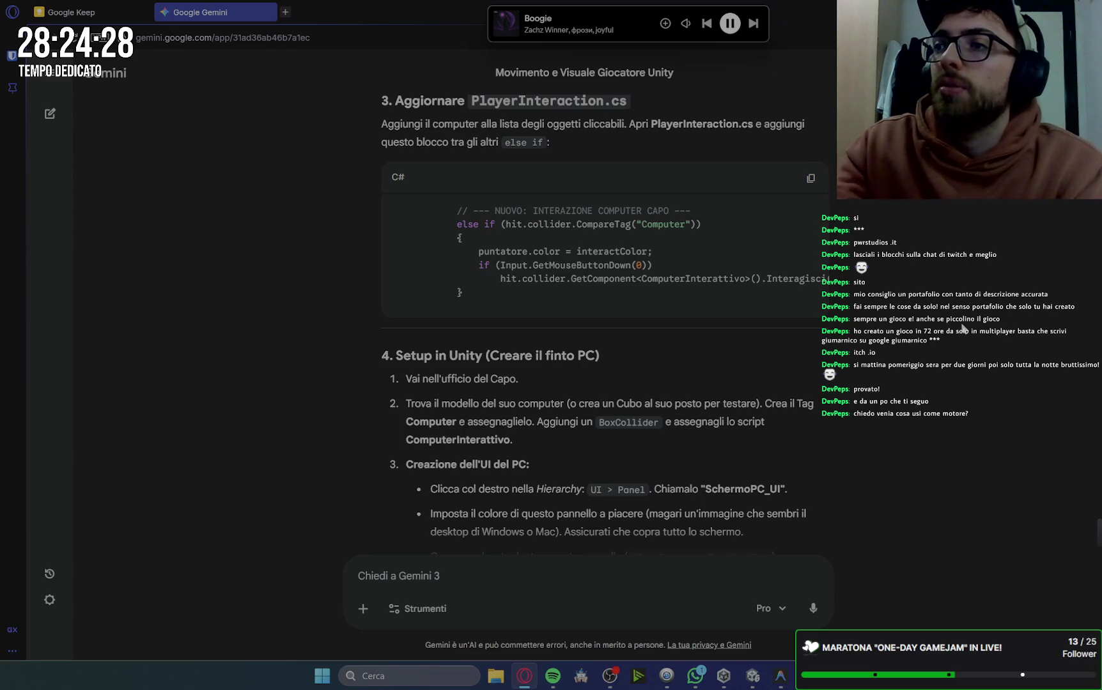
left_click(752, 675)
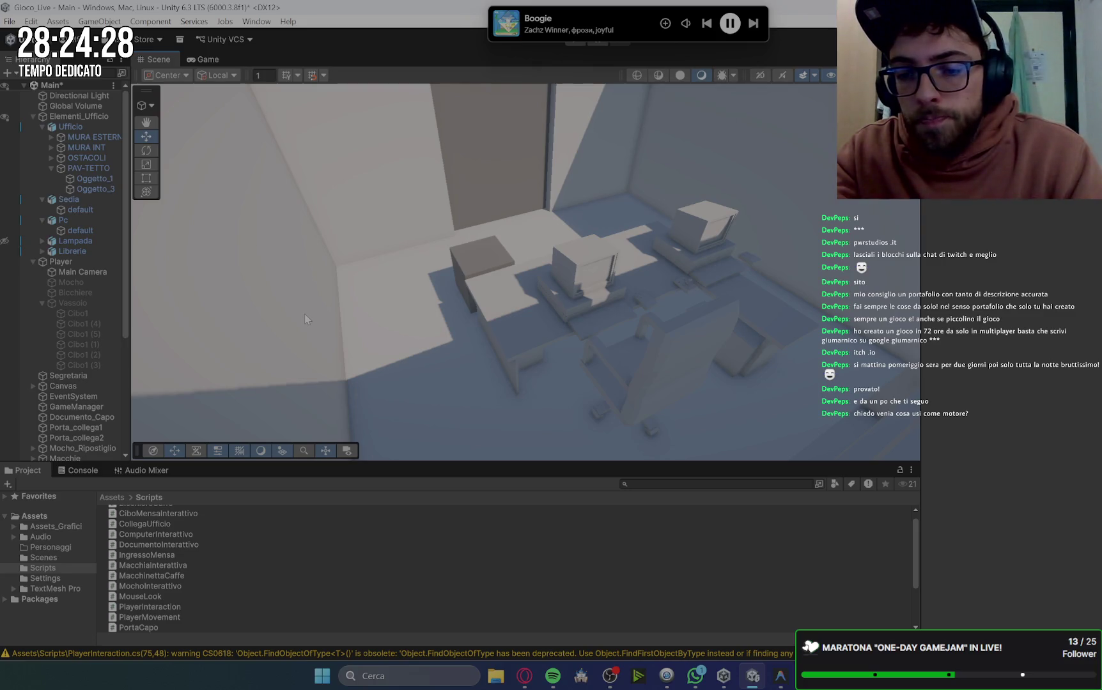
Launch the Gift Among Memories project in RPG Maker MZ and drag its window into full view.
mouse_move(526, 676)
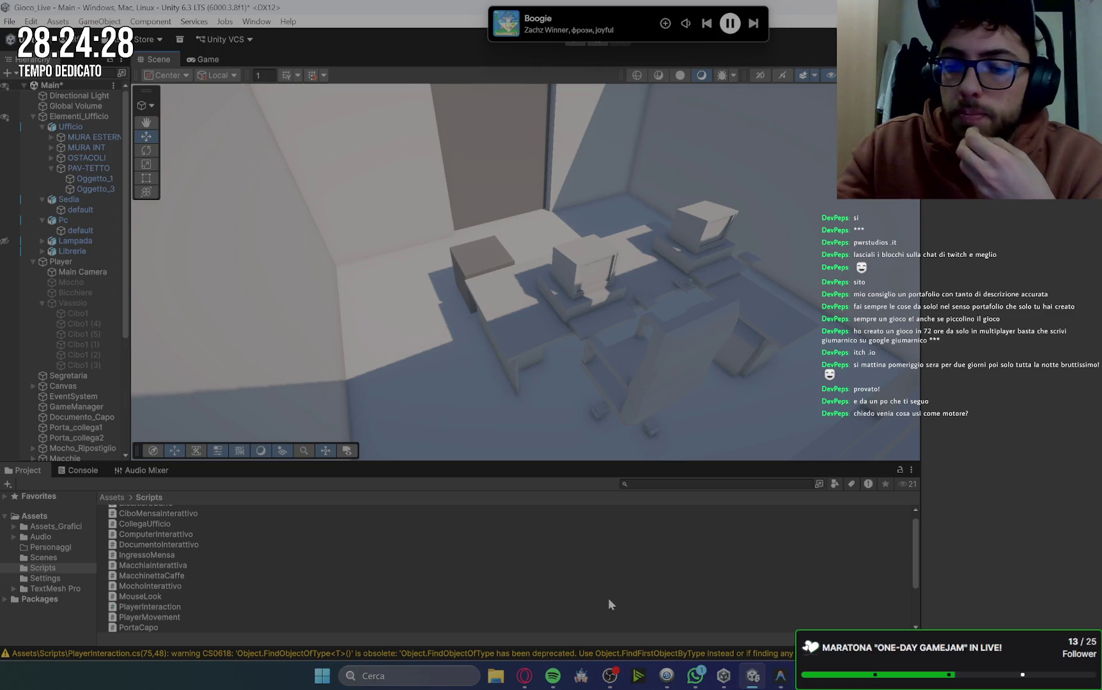
left_click(581, 675)
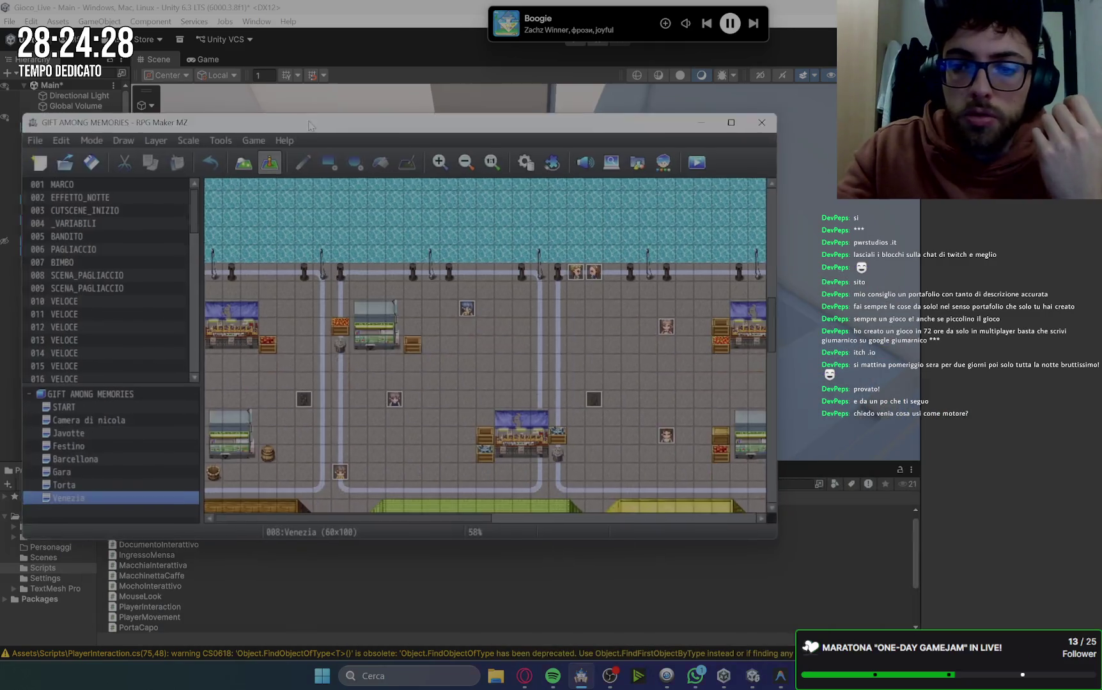
left_click_drag(308, 124, 364, 87)
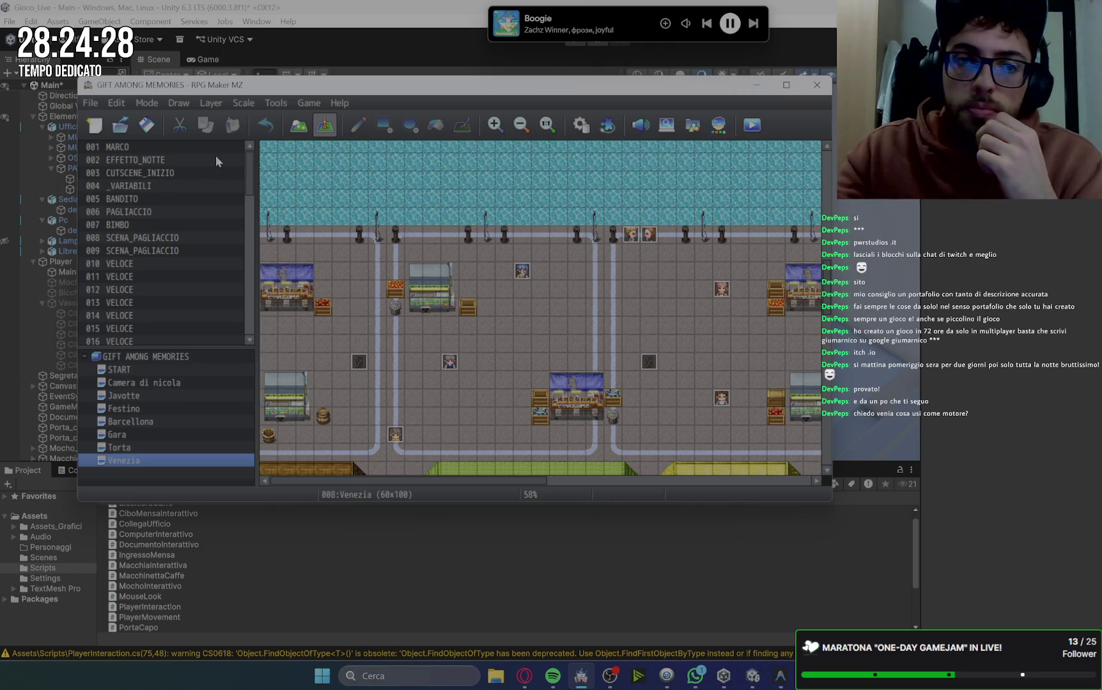
Switch to Map mode, browse tileset tabs B through E, and open the Camera di nicola map.
left_click(297, 127)
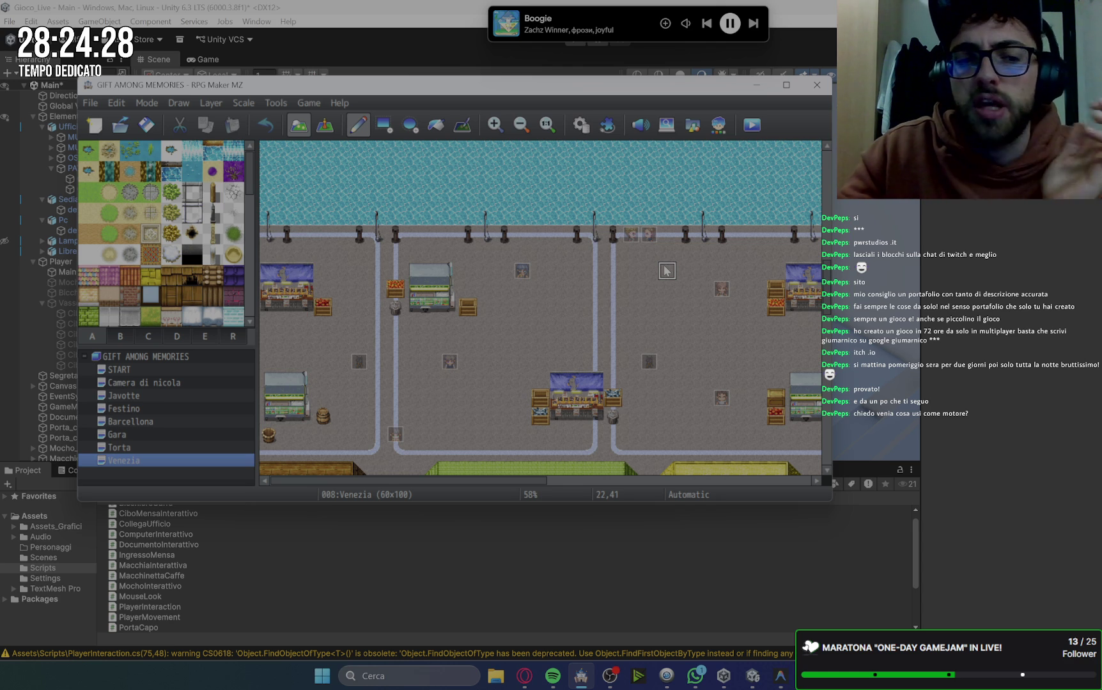
scroll(668, 294, "down", 2)
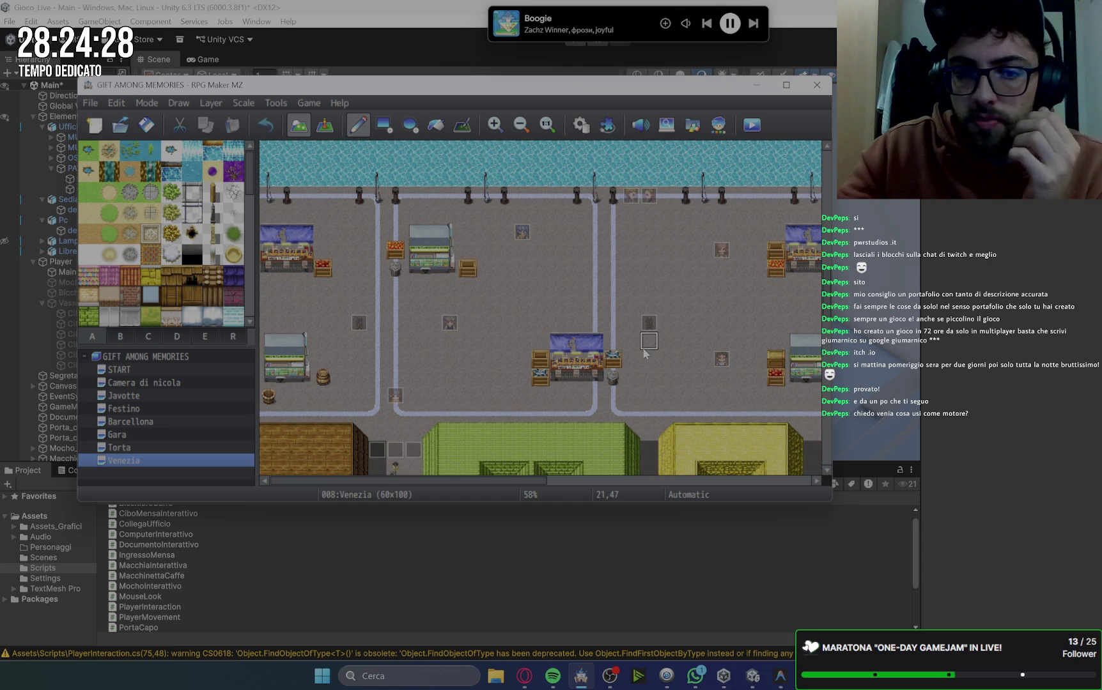
left_click(121, 337)
left_click(149, 338)
left_click(169, 340)
left_click(194, 339)
scroll(170, 323, "down", 1)
left_click(142, 384)
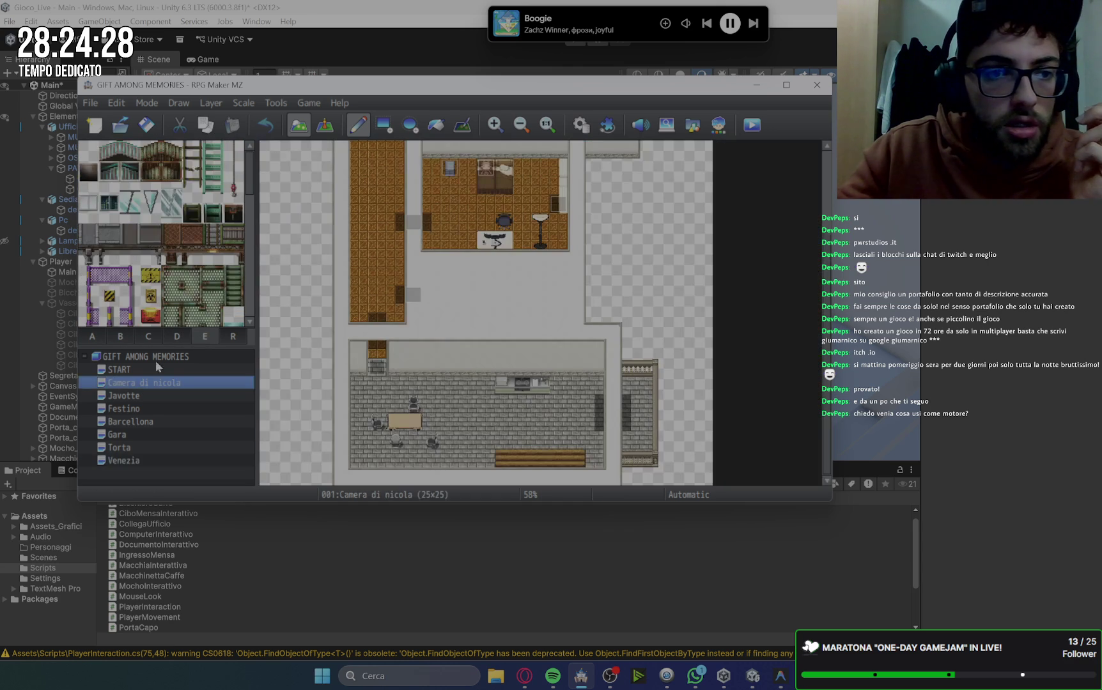
Show the tab C furniture tiles, scroll around the room, then close RPG Maker MZ.
scroll(130, 286, "down", 2)
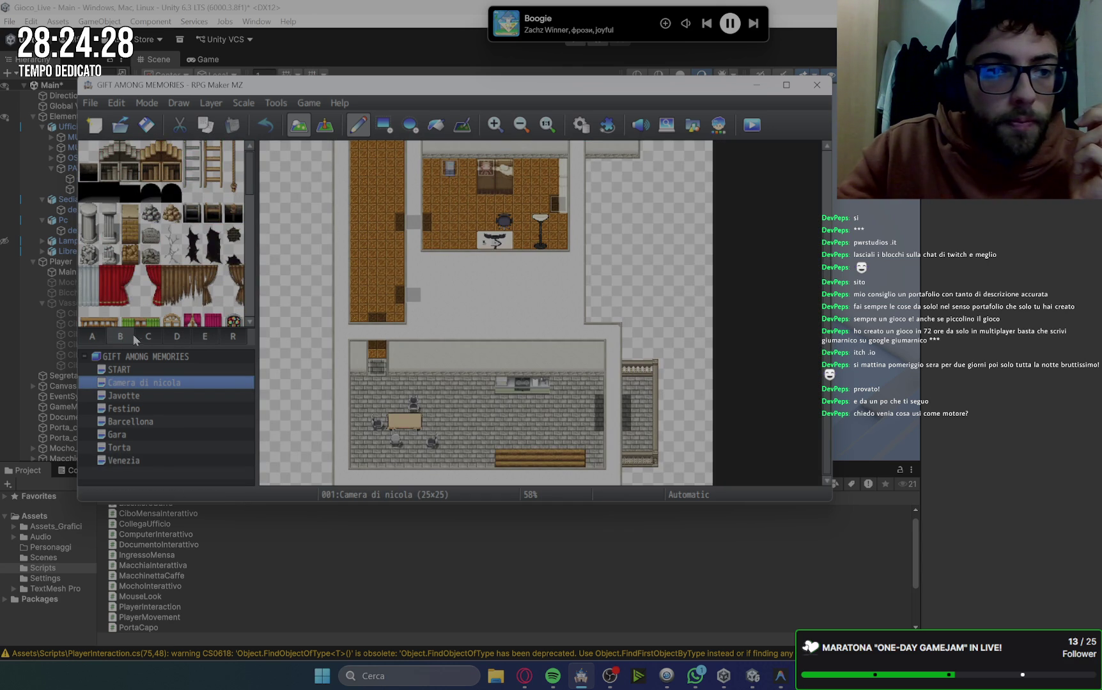
left_click(154, 338)
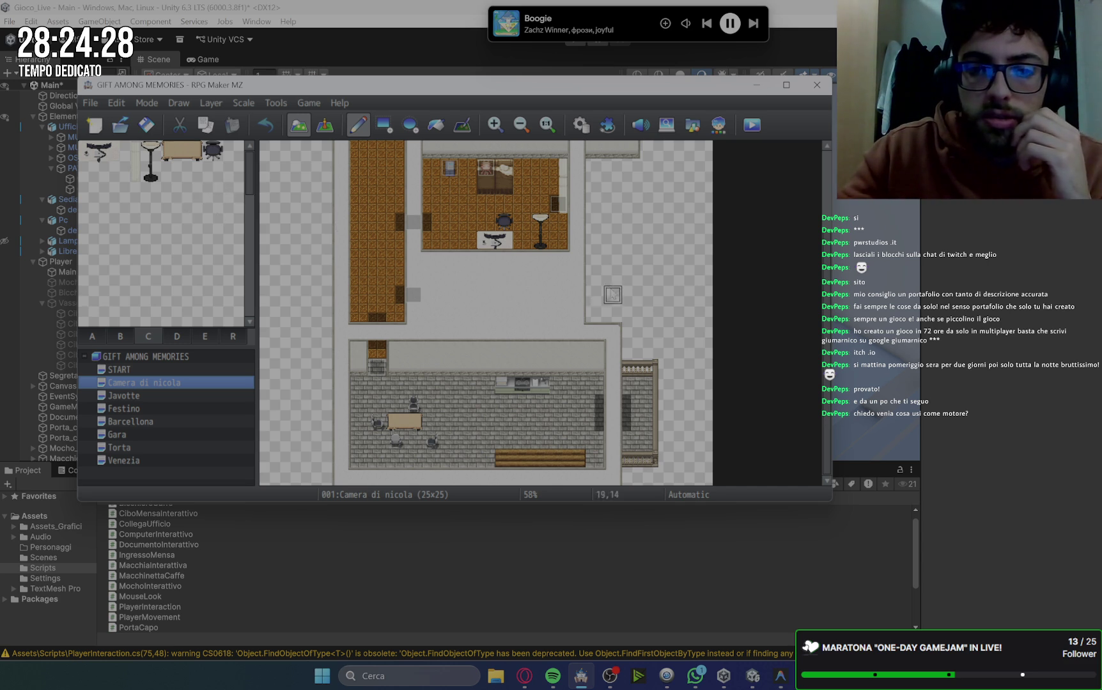
scroll(613, 294, "up", 3)
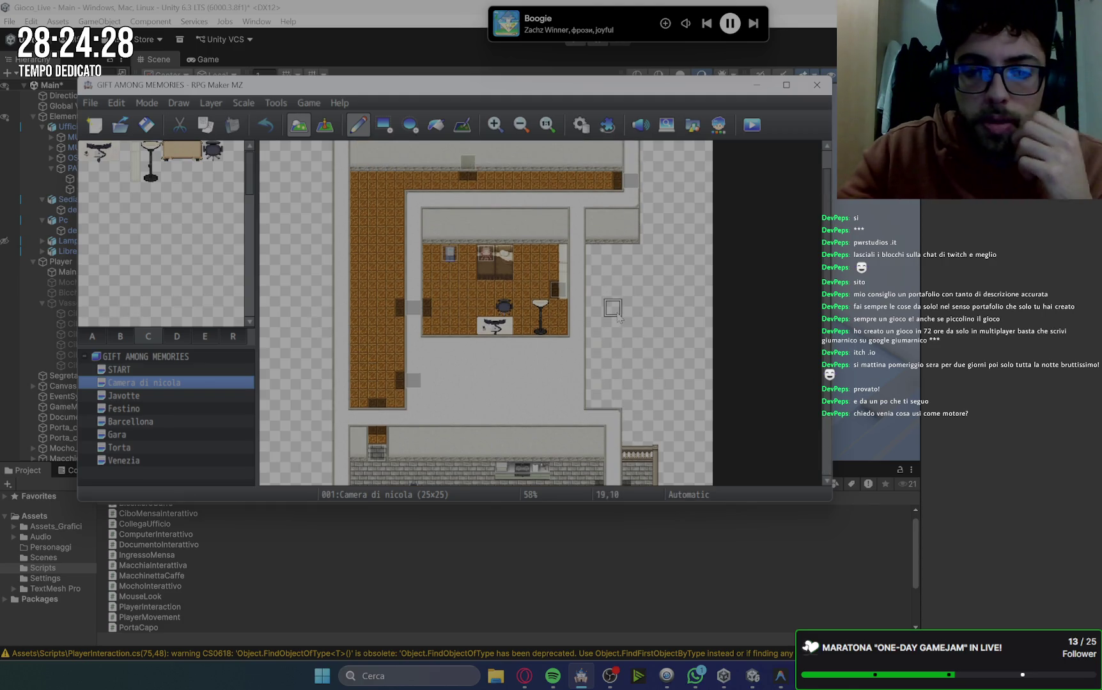
scroll(619, 318, "down", 2)
scroll(618, 318, "down", 2)
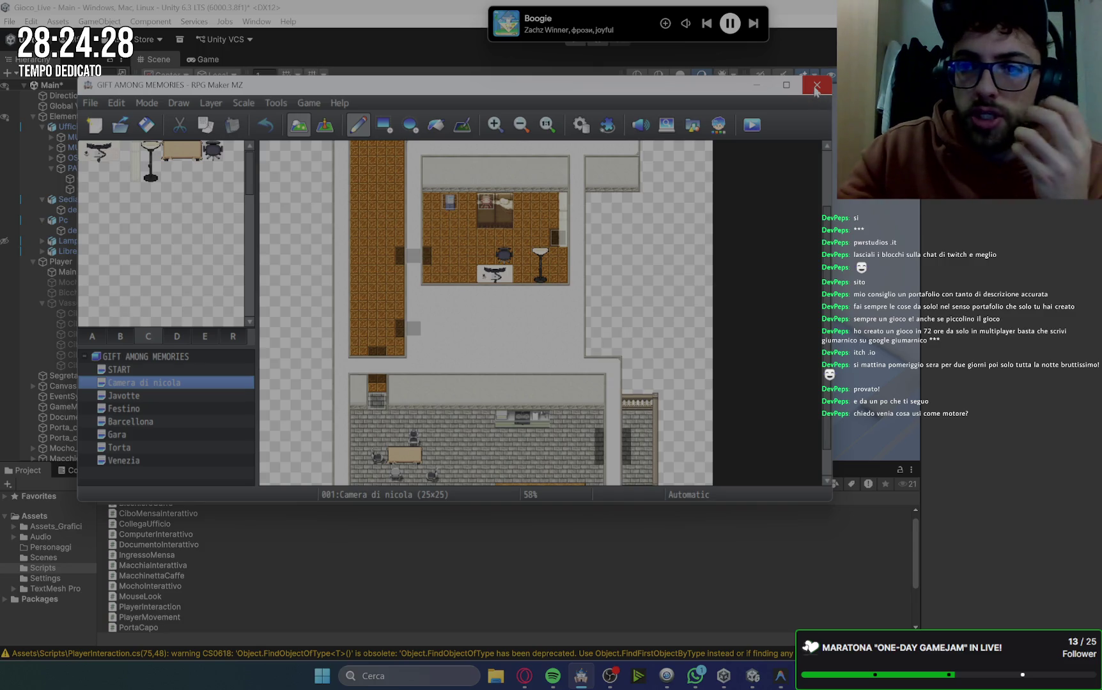
left_click(811, 88)
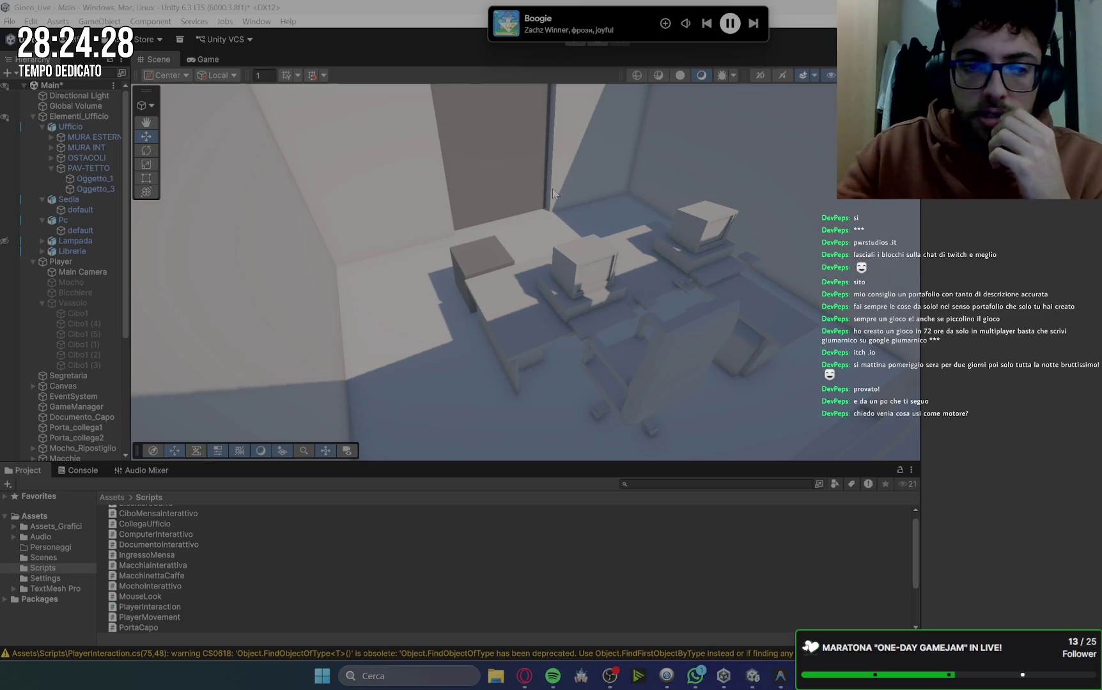
Fold the Elementi_Ufficio and Player entries in the Main scene Hierarchy to tidy the object list.
left_click(33, 116)
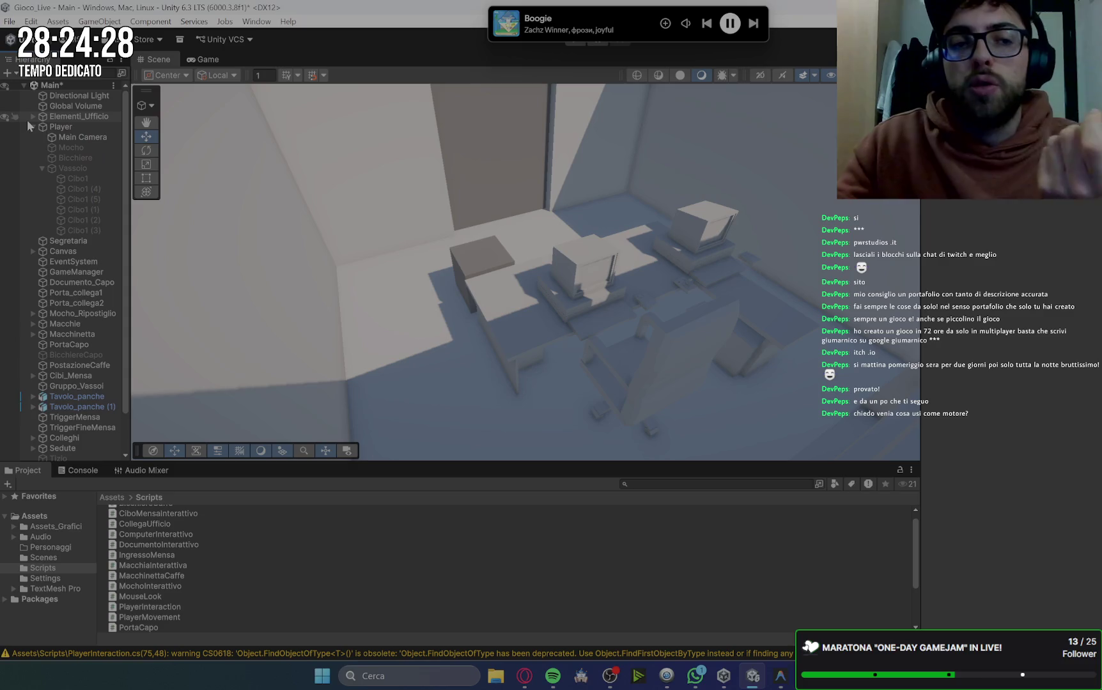
left_click(32, 126)
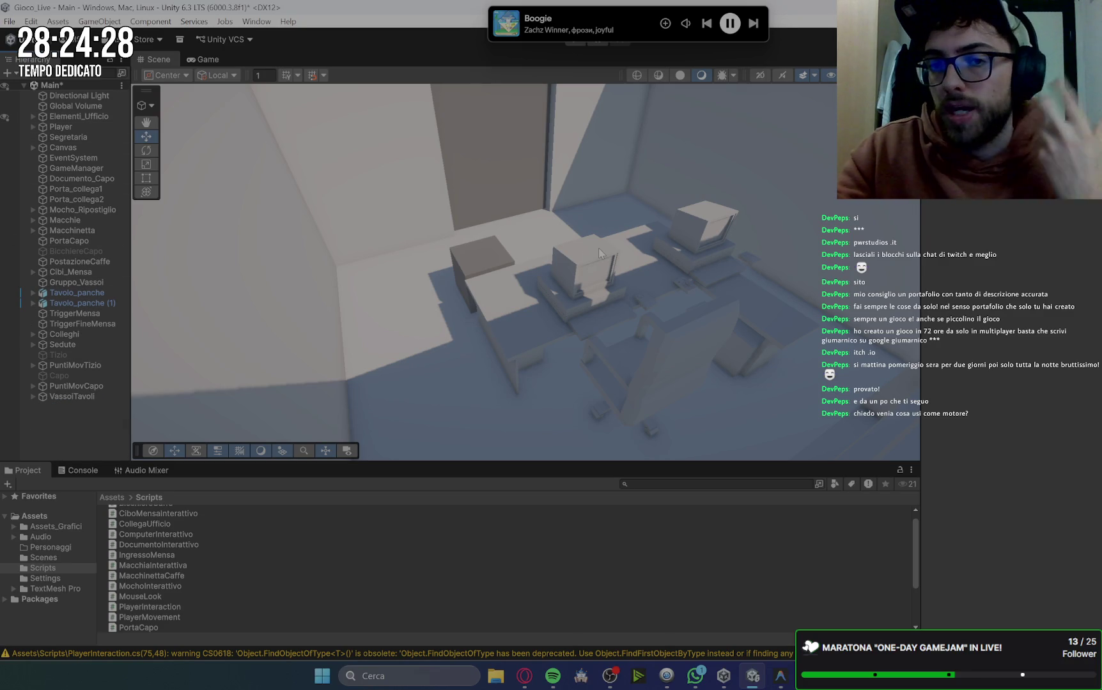
scroll(525, 218, "up", 5)
scroll(526, 222, "down", 5)
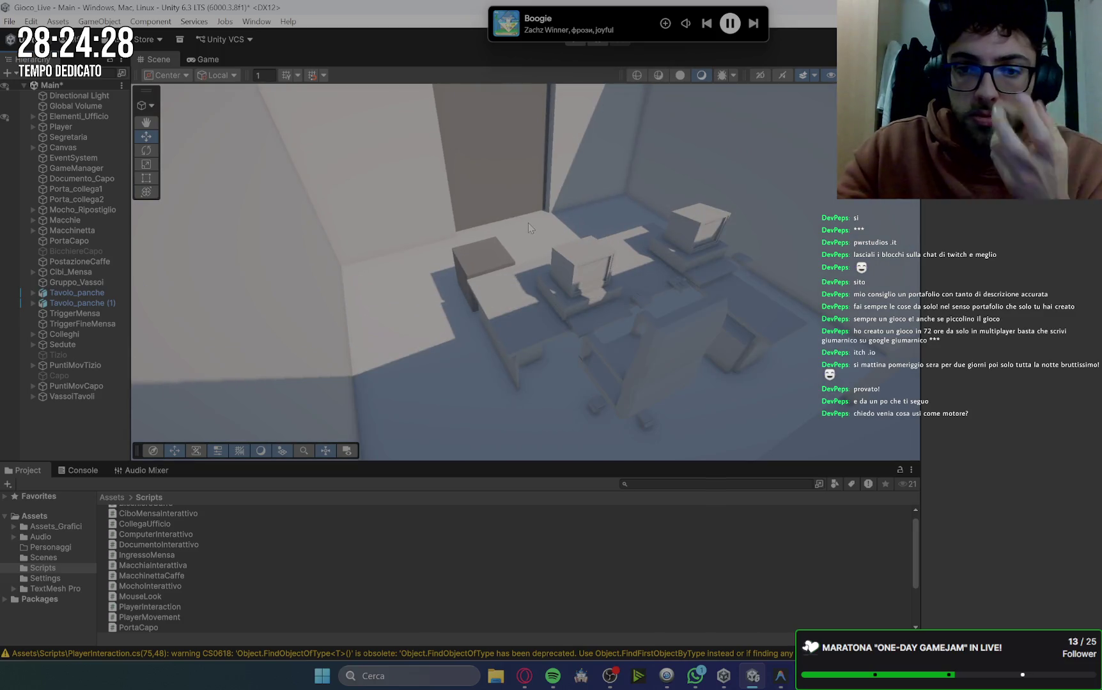
scroll(528, 223, "up", 2)
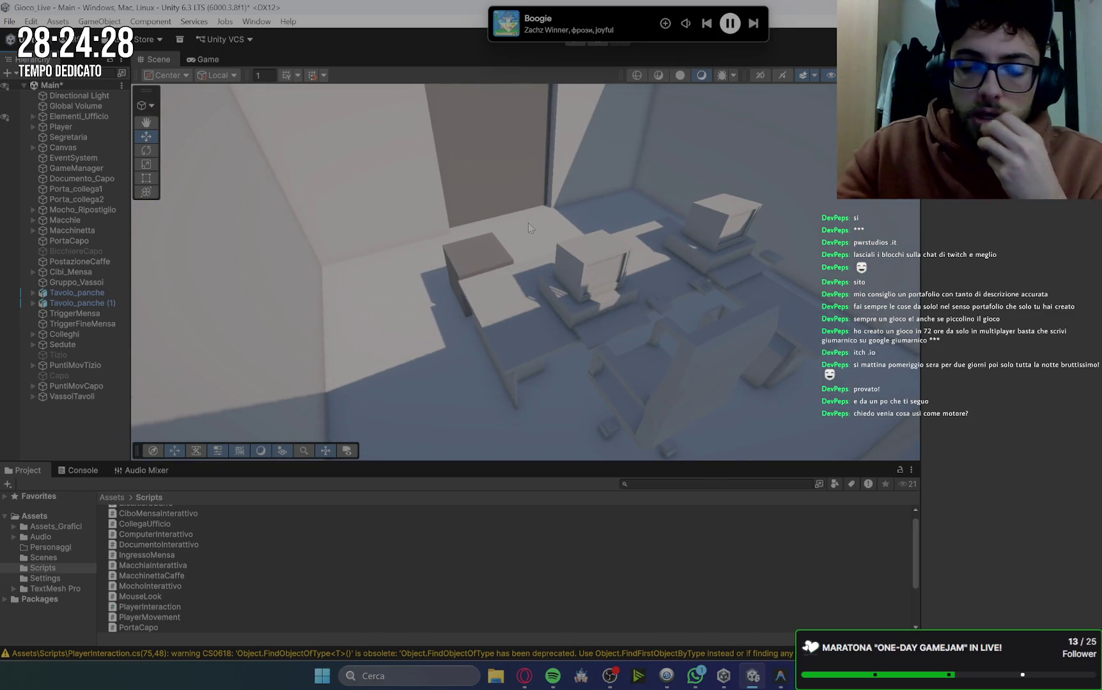